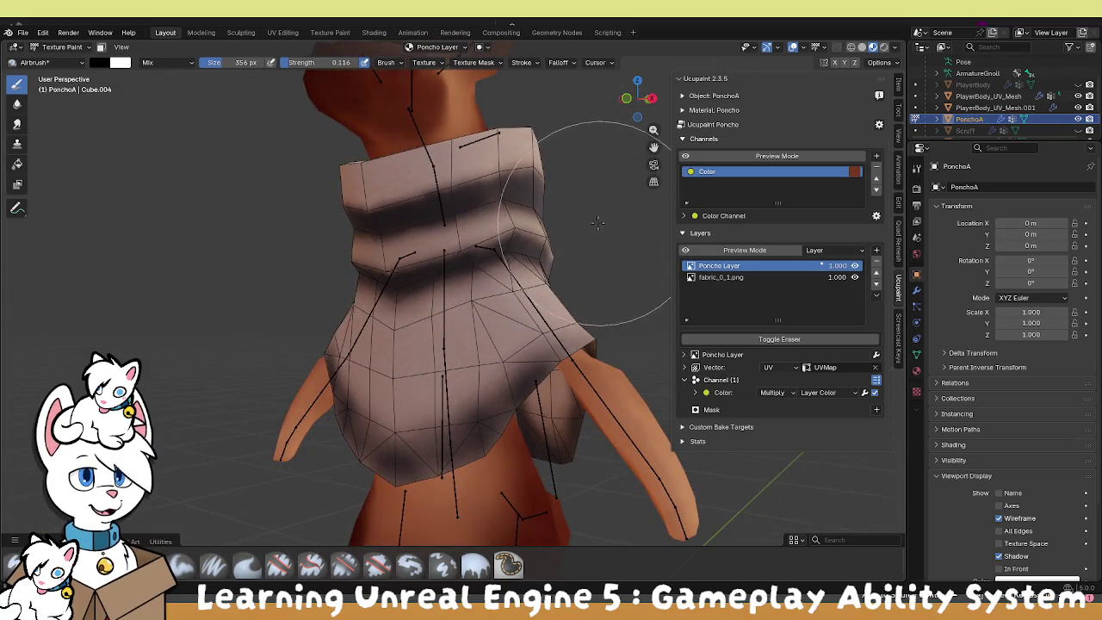
Set the airbrush blend to Erase Alpha and its strength to 0.457.
{"action": "scroll", "coordinate": [657, 170], "scroll_direction": "up", "scroll_amount": 3}
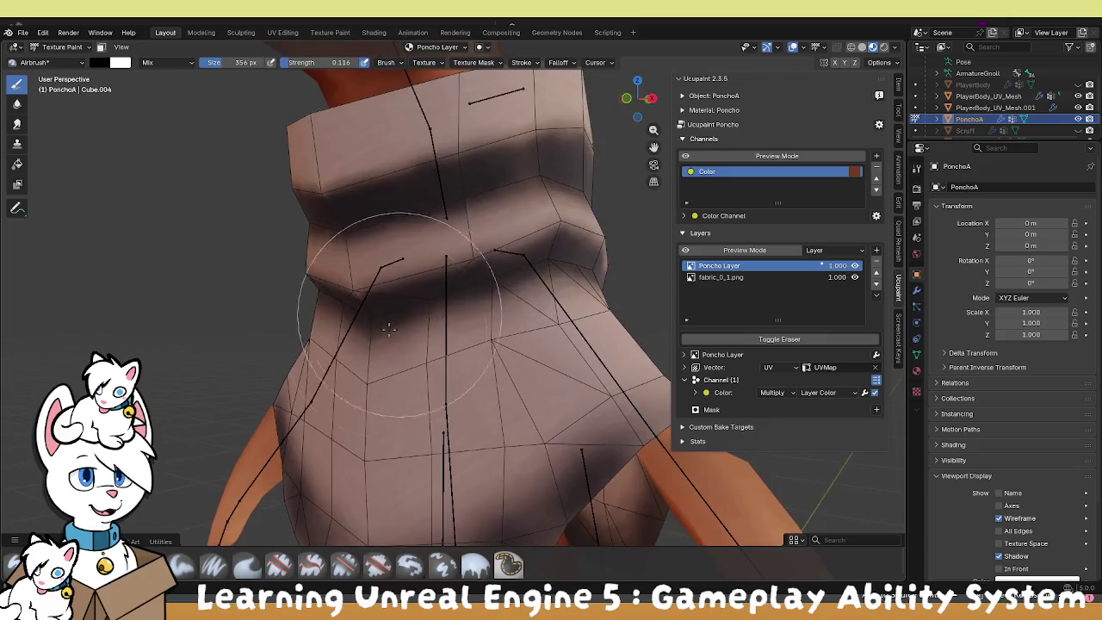
{"action": "scroll", "coordinate": [370, 303], "scroll_direction": "up", "scroll_amount": 2}
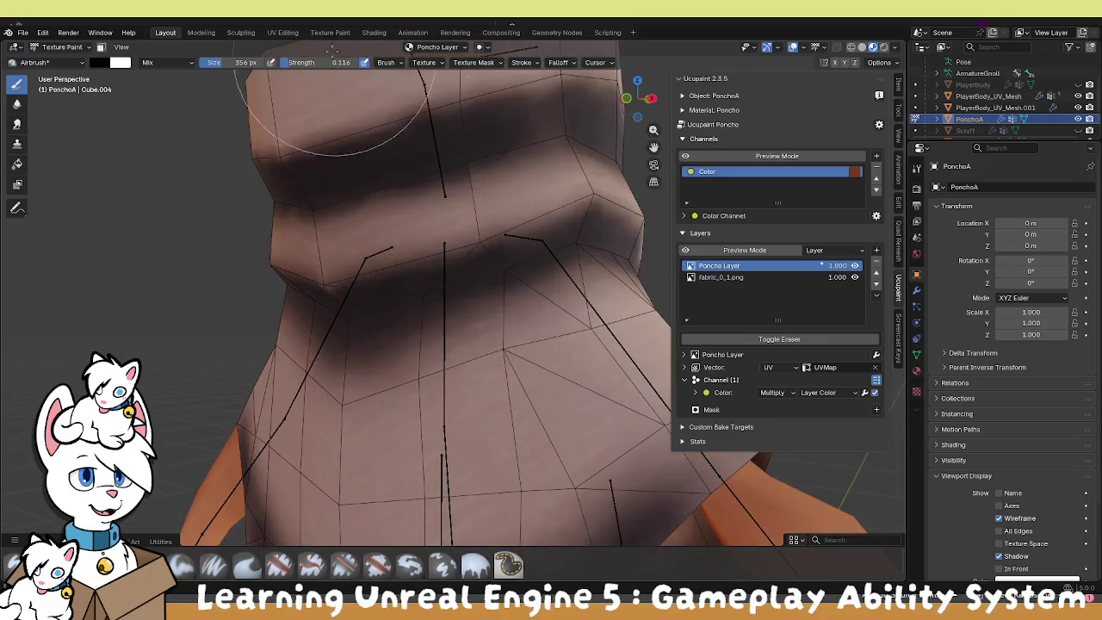
{"action": "left_click", "coordinate": [164, 62]}
{"action": "left_click", "coordinate": [241, 233]}
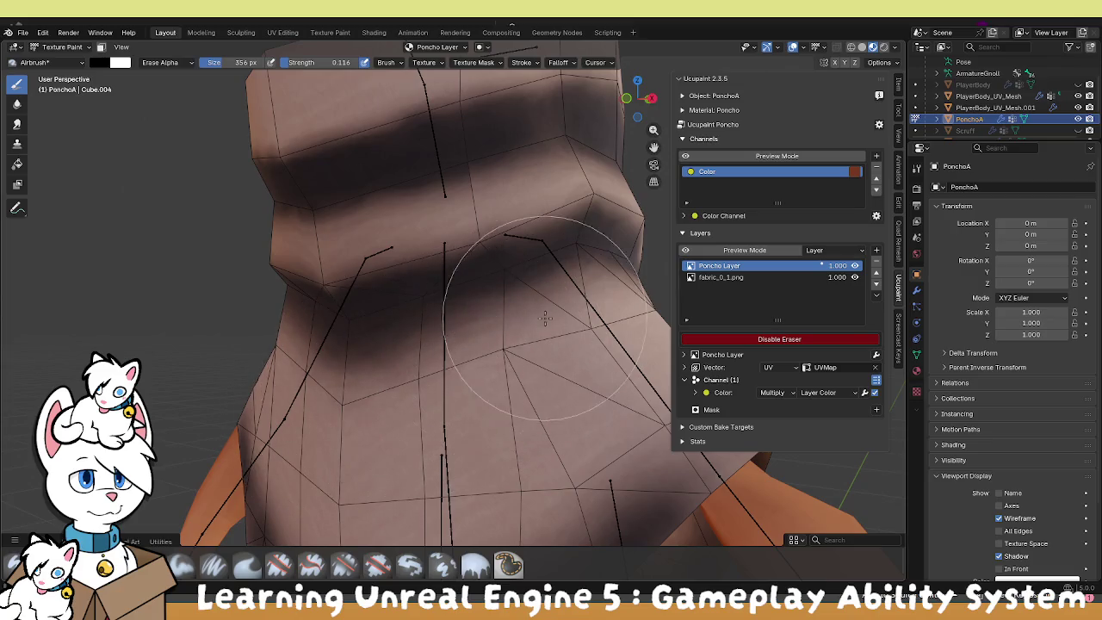
{"action": "scroll", "coordinate": [353, 405], "scroll_direction": "up", "scroll_amount": 1}
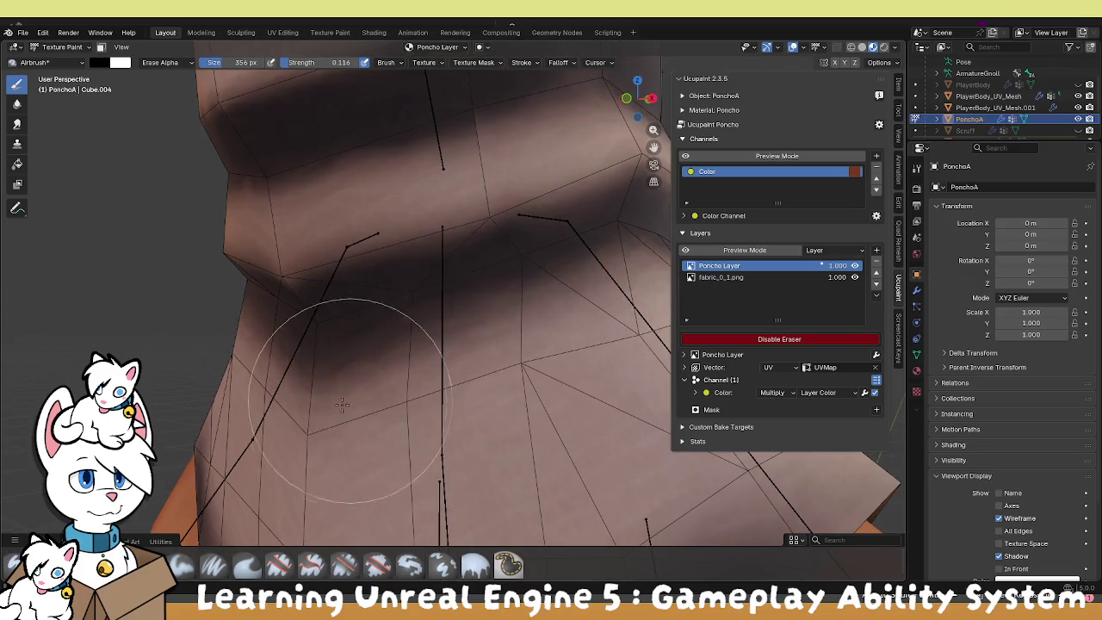
{"action": "left_click_drag", "start_coordinate": [297, 59], "coordinate": [321, 59]}
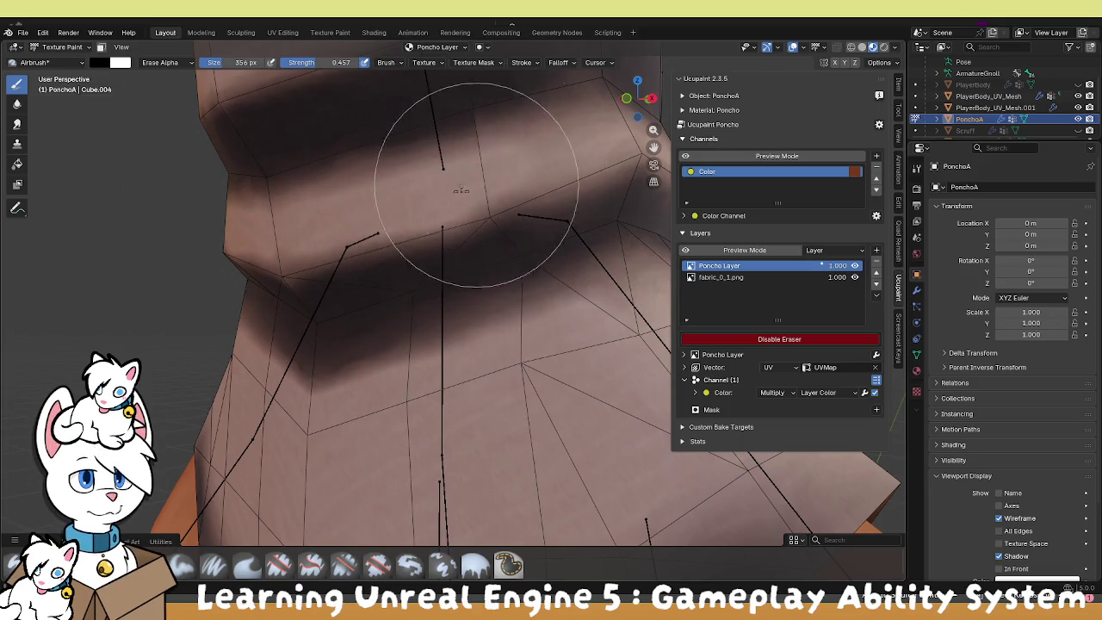
Erase dark shading across the poncho, orbiting to reach other angles.
{"action": "left_click_drag", "start_coordinate": [479, 188], "coordinate": [258, 284]}
{"action": "mouse_move", "coordinate": [424, 215]}
{"action": "left_mouse_down"}
{"action": "mouse_move", "coordinate": [344, 226]}
{"action": "mouse_move", "coordinate": [192, 275]}
{"action": "mouse_move", "coordinate": [387, 196]}
{"action": "mouse_move", "coordinate": [111, 258]}
{"action": "mouse_move", "coordinate": [364, 184]}
{"action": "mouse_move", "coordinate": [554, 197]}
{"action": "mouse_move", "coordinate": [511, 223]}
{"action": "mouse_move", "coordinate": [522, 226]}
{"action": "mouse_move", "coordinate": [209, 135]}
{"action": "mouse_move", "coordinate": [307, 148]}
{"action": "mouse_move", "coordinate": [560, 207]}
{"action": "mouse_move", "coordinate": [597, 226]}
{"action": "mouse_move", "coordinate": [603, 155]}
{"action": "mouse_move", "coordinate": [441, 197]}
{"action": "mouse_move", "coordinate": [422, 234]}
{"action": "mouse_move", "coordinate": [590, 295]}
{"action": "mouse_move", "coordinate": [516, 345]}
{"action": "mouse_move", "coordinate": [379, 387]}
{"action": "mouse_move", "coordinate": [499, 353]}
{"action": "mouse_move", "coordinate": [259, 302]}
{"action": "mouse_move", "coordinate": [579, 417]}
{"action": "left_mouse_up"}
{"action": "mouse_move", "coordinate": [339, 335]}
{"action": "left_mouse_down"}
{"action": "mouse_move", "coordinate": [287, 322]}
{"action": "mouse_move", "coordinate": [480, 349]}
{"action": "mouse_move", "coordinate": [444, 352]}
{"action": "mouse_move", "coordinate": [320, 319]}
{"action": "mouse_move", "coordinate": [608, 301]}
{"action": "mouse_move", "coordinate": [565, 308]}
{"action": "mouse_move", "coordinate": [520, 369]}
{"action": "mouse_move", "coordinate": [474, 374]}
{"action": "mouse_move", "coordinate": [482, 387]}
{"action": "mouse_move", "coordinate": [458, 396]}
{"action": "left_mouse_up"}
{"action": "scroll", "coordinate": [458, 396], "scroll_direction": "up", "scroll_amount": 2}
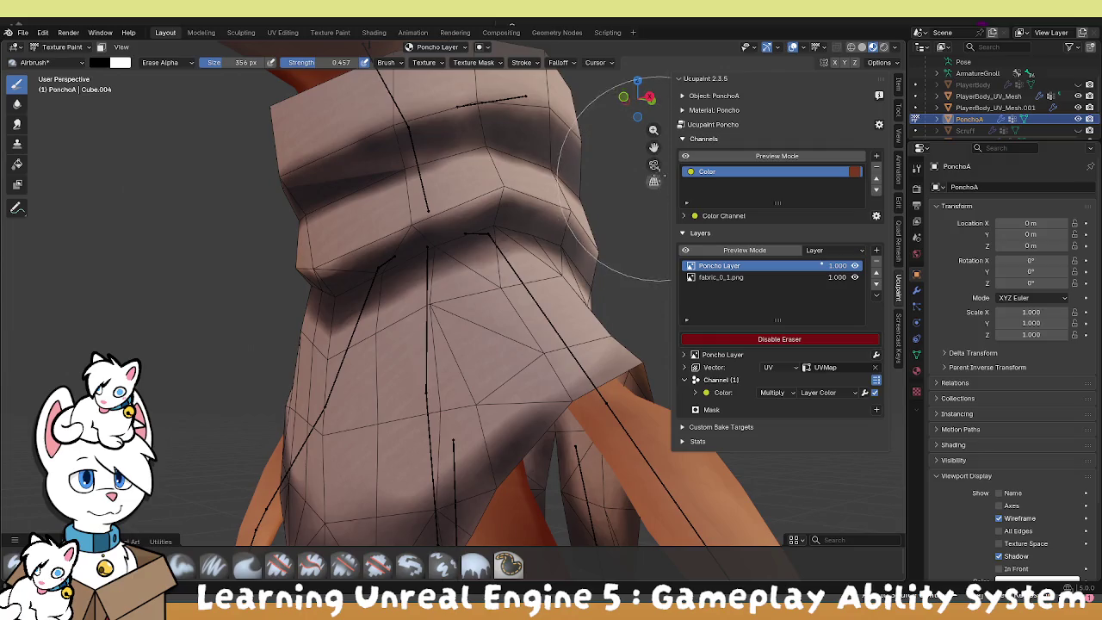
{"action": "mouse_move", "coordinate": [653, 151]}
{"action": "left_mouse_down"}
{"action": "mouse_move", "coordinate": [491, 394]}
{"action": "mouse_move", "coordinate": [479, 369]}
{"action": "left_mouse_up"}
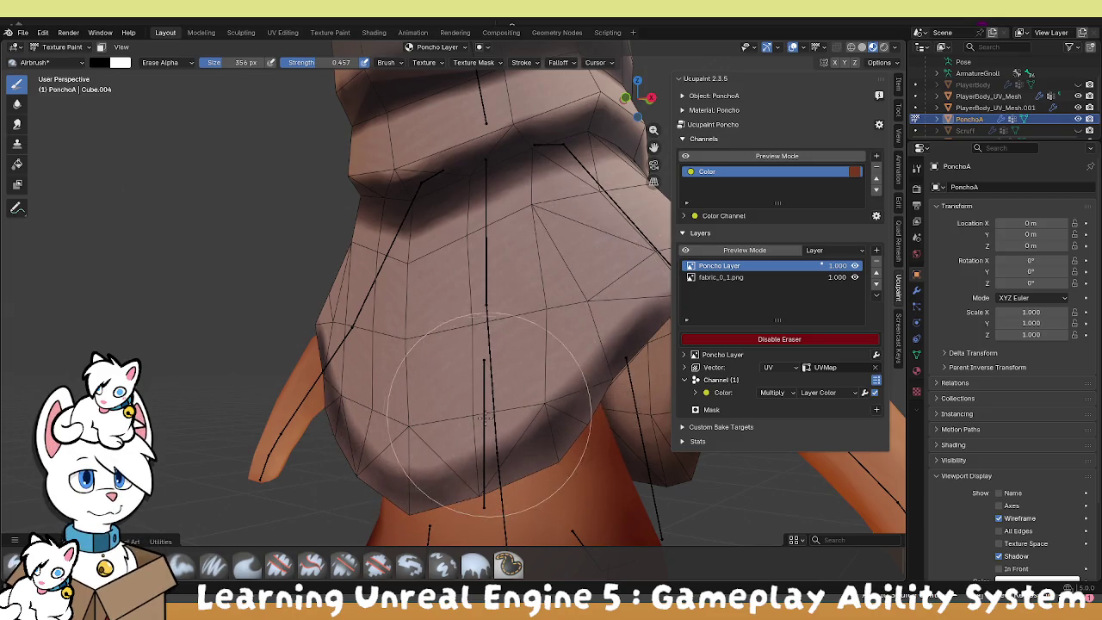
Erase the remaining dark shading on the poncho's front and lower hem.
{"action": "mouse_move", "coordinate": [581, 349]}
{"action": "left_mouse_down"}
{"action": "mouse_move", "coordinate": [500, 343]}
{"action": "mouse_move", "coordinate": [565, 327]}
{"action": "mouse_move", "coordinate": [466, 368]}
{"action": "mouse_move", "coordinate": [483, 347]}
{"action": "left_mouse_up"}
{"action": "left_click_drag", "start_coordinate": [422, 440], "coordinate": [555, 346]}
{"action": "mouse_move", "coordinate": [473, 457]}
{"action": "left_mouse_down"}
{"action": "mouse_move", "coordinate": [430, 448]}
{"action": "mouse_move", "coordinate": [467, 332]}
{"action": "mouse_move", "coordinate": [370, 284]}
{"action": "left_mouse_up"}
{"action": "mouse_move", "coordinate": [381, 327]}
{"action": "left_mouse_down"}
{"action": "mouse_move", "coordinate": [360, 287]}
{"action": "mouse_move", "coordinate": [387, 360]}
{"action": "left_mouse_up"}
{"action": "mouse_move", "coordinate": [344, 326]}
{"action": "left_mouse_down"}
{"action": "mouse_move", "coordinate": [379, 344]}
{"action": "mouse_move", "coordinate": [364, 386]}
{"action": "mouse_move", "coordinate": [370, 370]}
{"action": "mouse_move", "coordinate": [402, 429]}
{"action": "mouse_move", "coordinate": [398, 438]}
{"action": "mouse_move", "coordinate": [375, 418]}
{"action": "mouse_move", "coordinate": [361, 465]}
{"action": "left_mouse_up"}
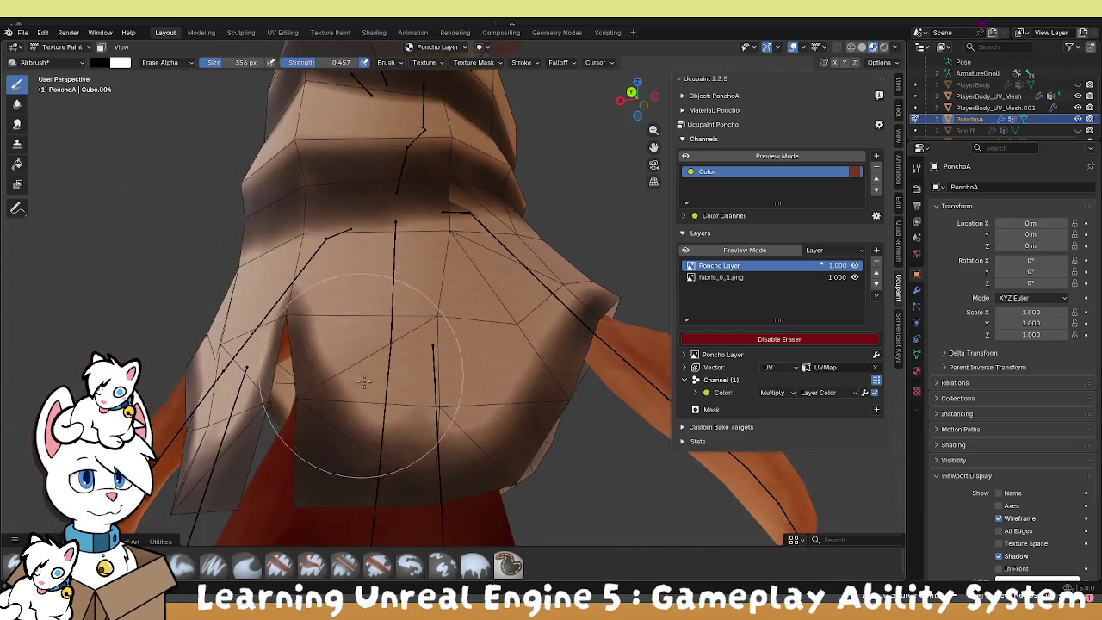
{"action": "mouse_move", "coordinate": [368, 426]}
{"action": "left_mouse_down"}
{"action": "mouse_move", "coordinate": [345, 442]}
{"action": "mouse_move", "coordinate": [346, 489]}
{"action": "mouse_move", "coordinate": [353, 449]}
{"action": "mouse_move", "coordinate": [376, 433]}
{"action": "mouse_move", "coordinate": [349, 452]}
{"action": "mouse_move", "coordinate": [523, 386]}
{"action": "mouse_move", "coordinate": [529, 369]}
{"action": "mouse_move", "coordinate": [455, 455]}
{"action": "left_mouse_up"}
Orbit around the poncho to inspect the remaining shading from lower angles.
{"action": "scroll", "coordinate": [465, 433], "scroll_direction": "down", "scroll_amount": 3}
{"action": "scroll", "coordinate": [465, 433], "scroll_direction": "up", "scroll_amount": 5}
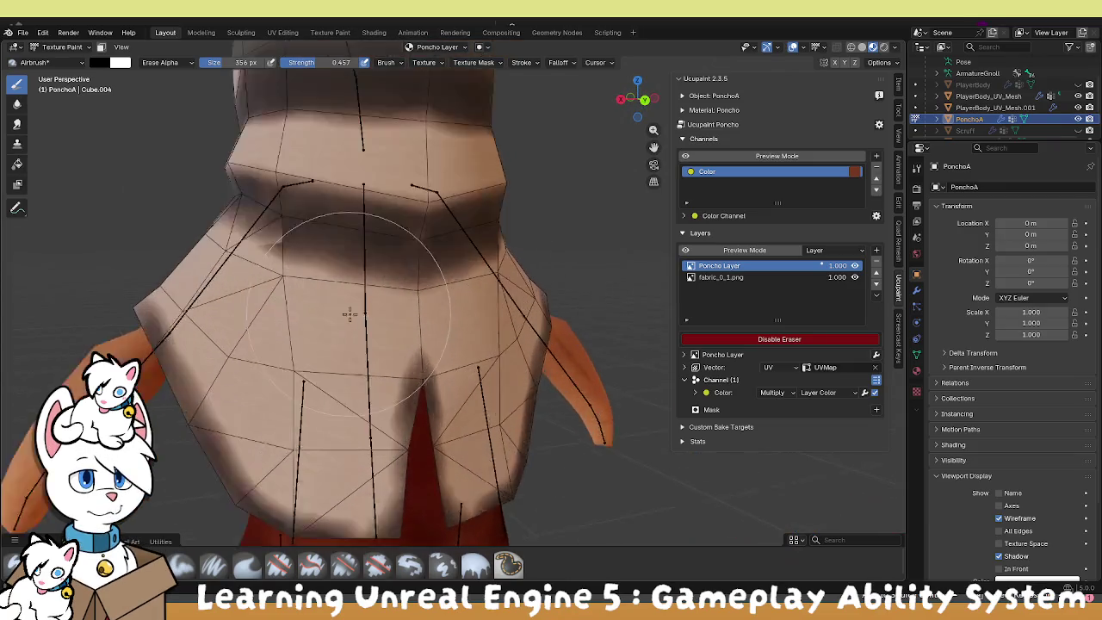
{"action": "left_click_drag", "start_coordinate": [418, 307], "coordinate": [393, 320]}
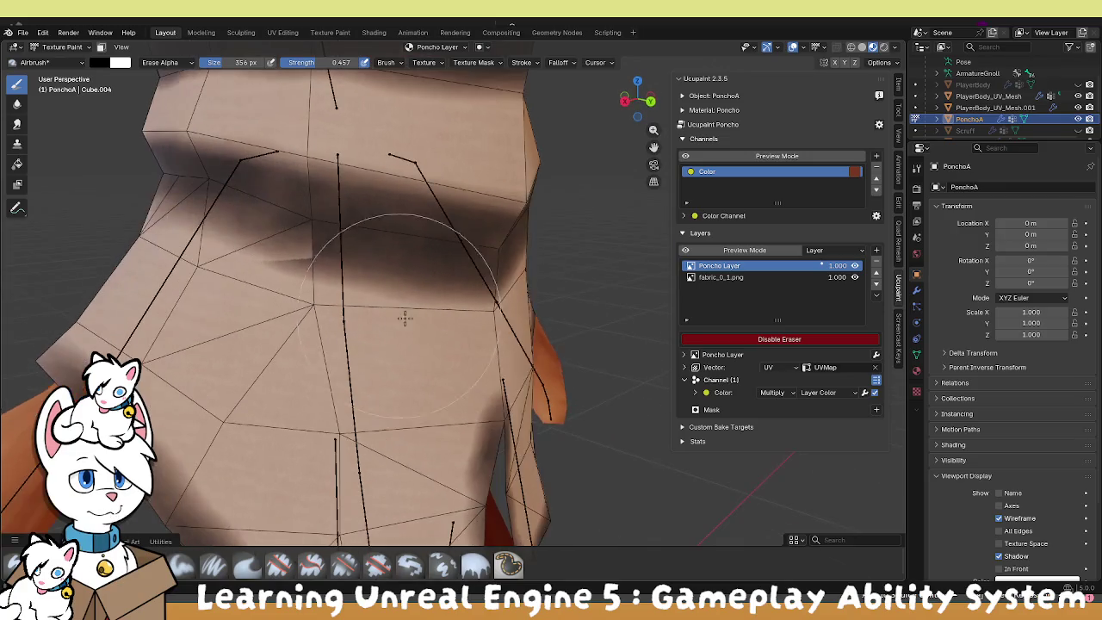
{"action": "scroll", "coordinate": [411, 315], "scroll_direction": "down", "scroll_amount": 3}
{"action": "mouse_move", "coordinate": [410, 315]}
{"action": "left_mouse_down"}
{"action": "mouse_move", "coordinate": [449, 348]}
{"action": "mouse_move", "coordinate": [382, 320]}
{"action": "left_mouse_up"}
{"action": "scroll", "coordinate": [382, 320], "scroll_direction": "up", "scroll_amount": 2}
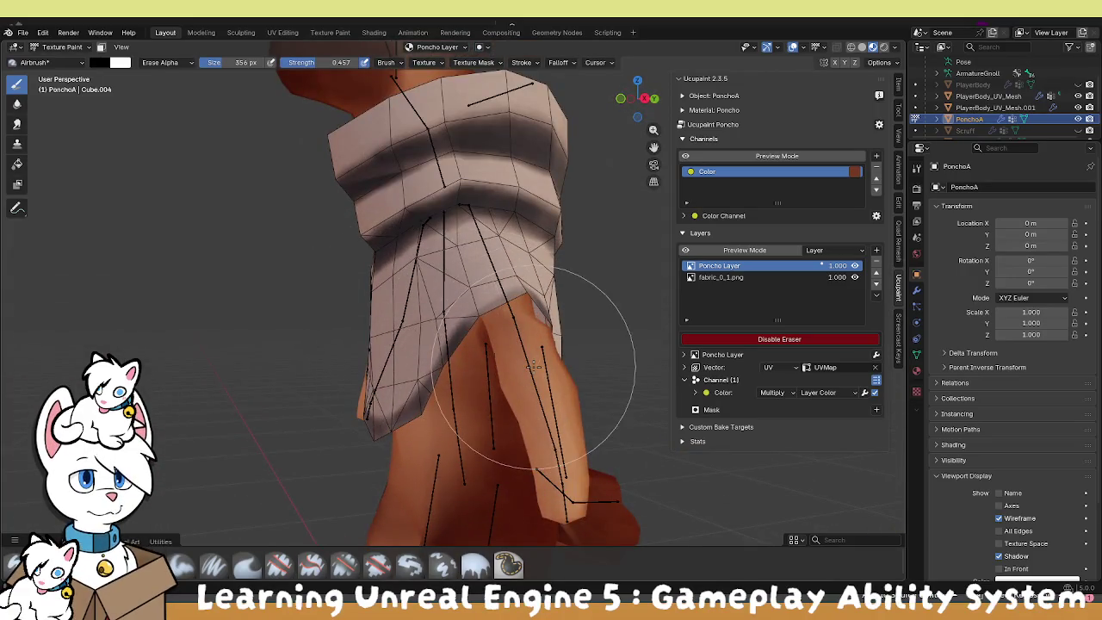
{"action": "mouse_move", "coordinate": [568, 325]}
{"action": "left_mouse_down"}
{"action": "mouse_move", "coordinate": [628, 276]}
{"action": "mouse_move", "coordinate": [654, 327]}
{"action": "left_mouse_up"}
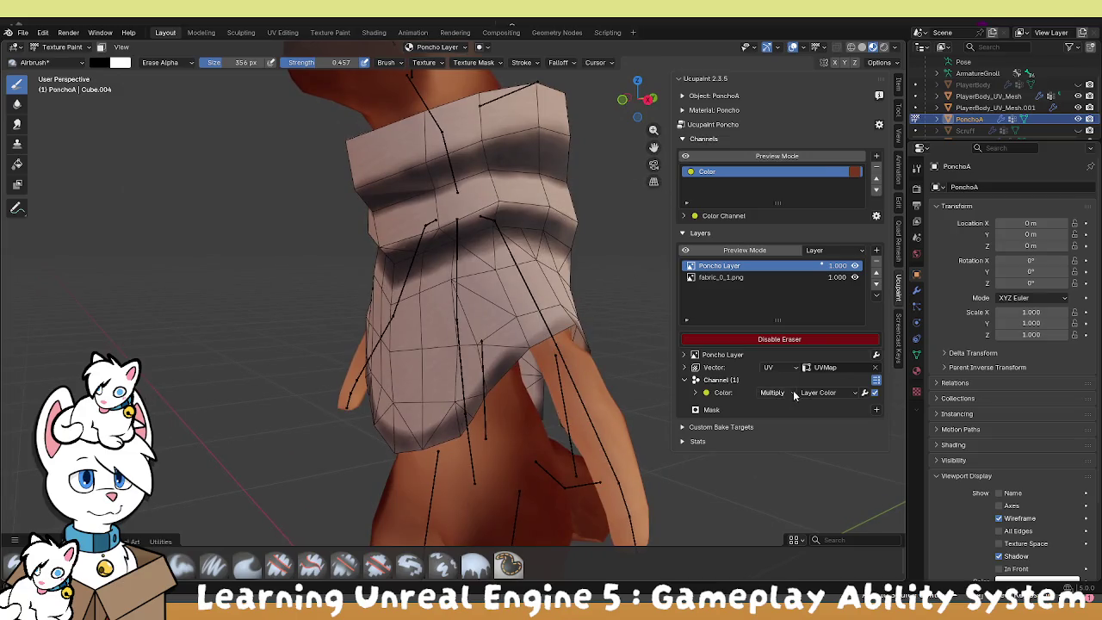
Blend the Poncho Layer colour channel with Burn and lower its factor to 0.034.
{"action": "left_click", "coordinate": [783, 393]}
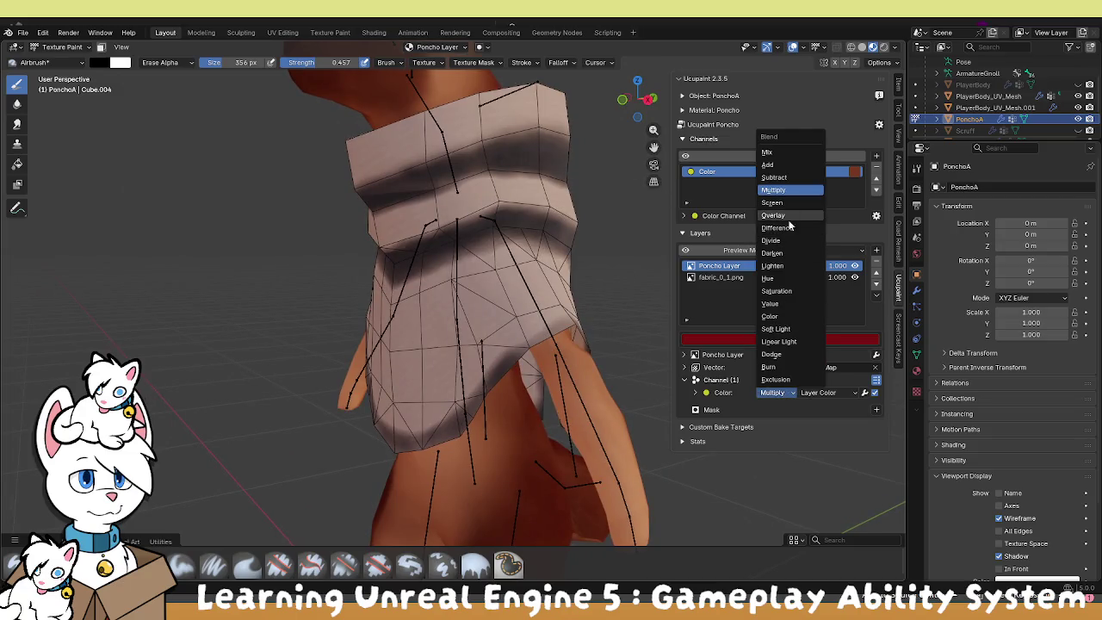
{"action": "left_click", "coordinate": [774, 369]}
{"action": "left_click", "coordinate": [695, 393]}
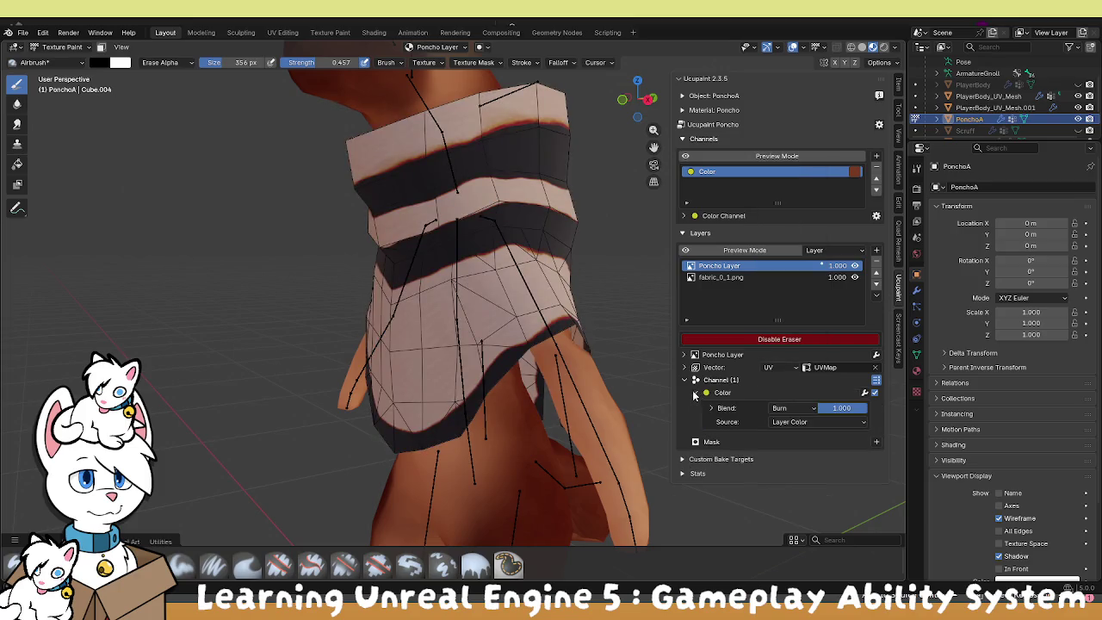
{"action": "mouse_move", "coordinate": [819, 416]}
{"action": "left_mouse_down"}
{"action": "mouse_move", "coordinate": [778, 417]}
{"action": "mouse_move", "coordinate": [826, 407]}
{"action": "left_mouse_up"}
{"action": "left_click_drag", "start_coordinate": [482, 258], "coordinate": [527, 250]}
{"action": "left_click_drag", "start_coordinate": [827, 407], "coordinate": [809, 407]}
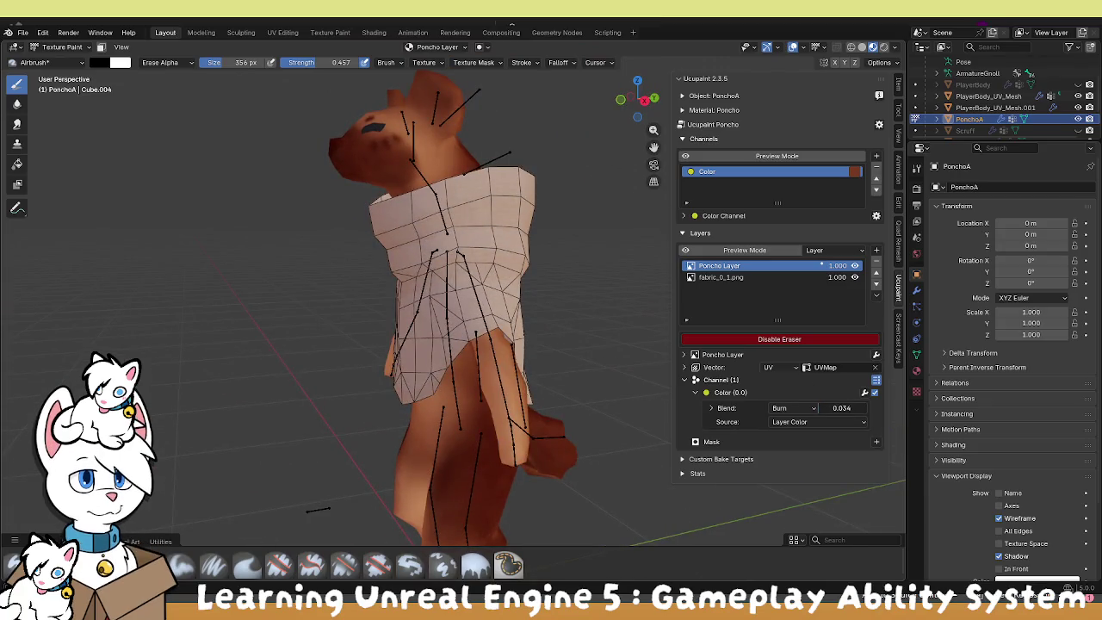
{"action": "left_click", "coordinate": [875, 251]}
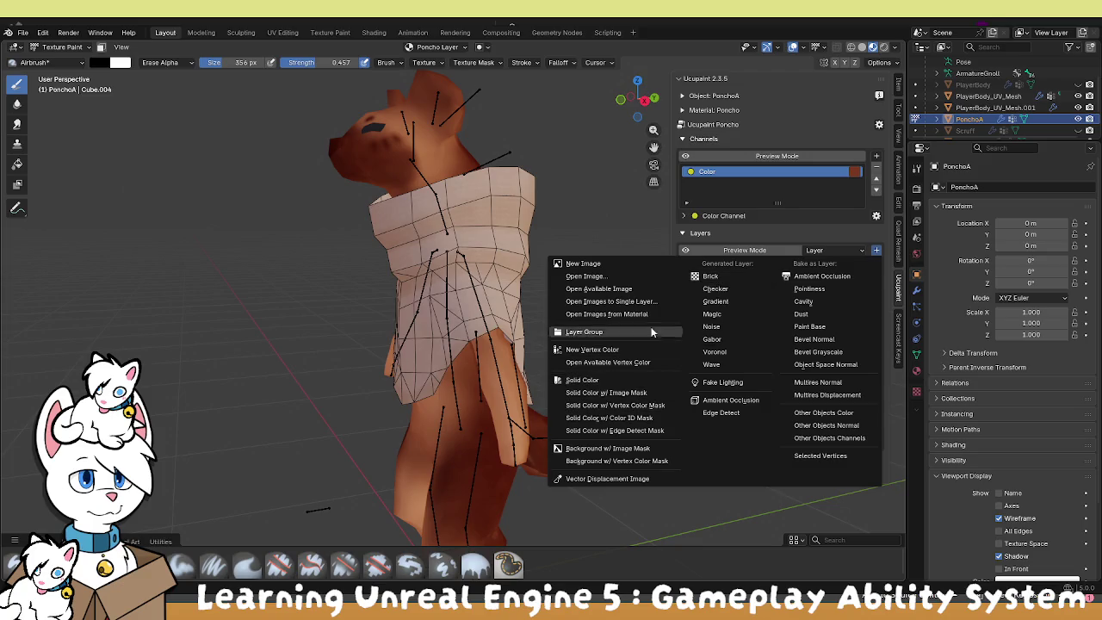
Add a light green Solid Color layer and place it below Poncho Layer.
{"action": "left_click", "coordinate": [603, 380]}
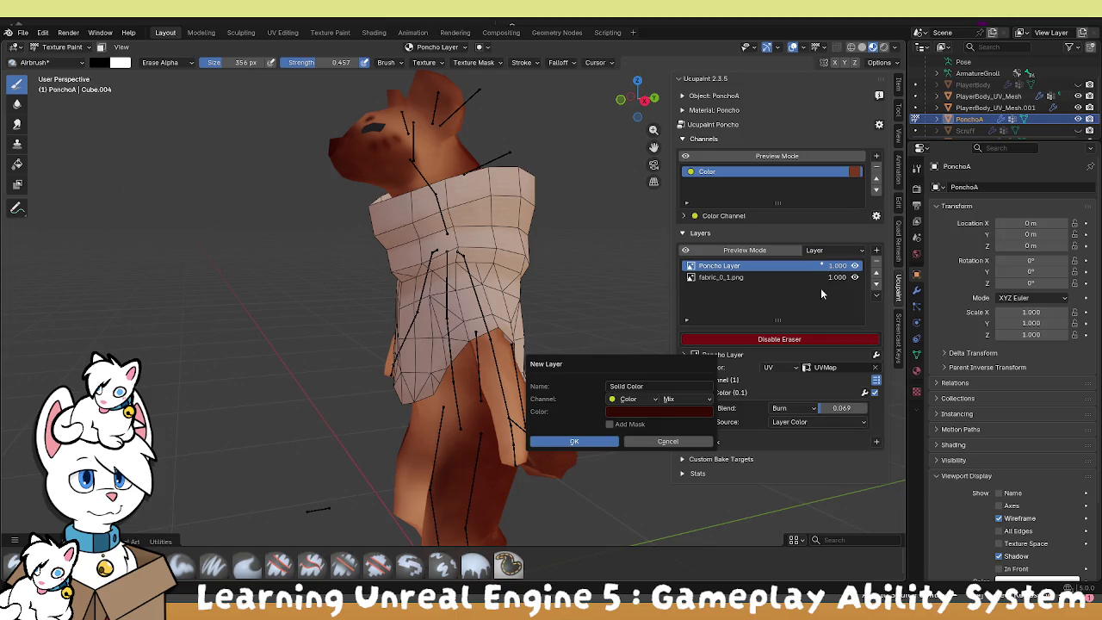
{"action": "left_click", "coordinate": [639, 413]}
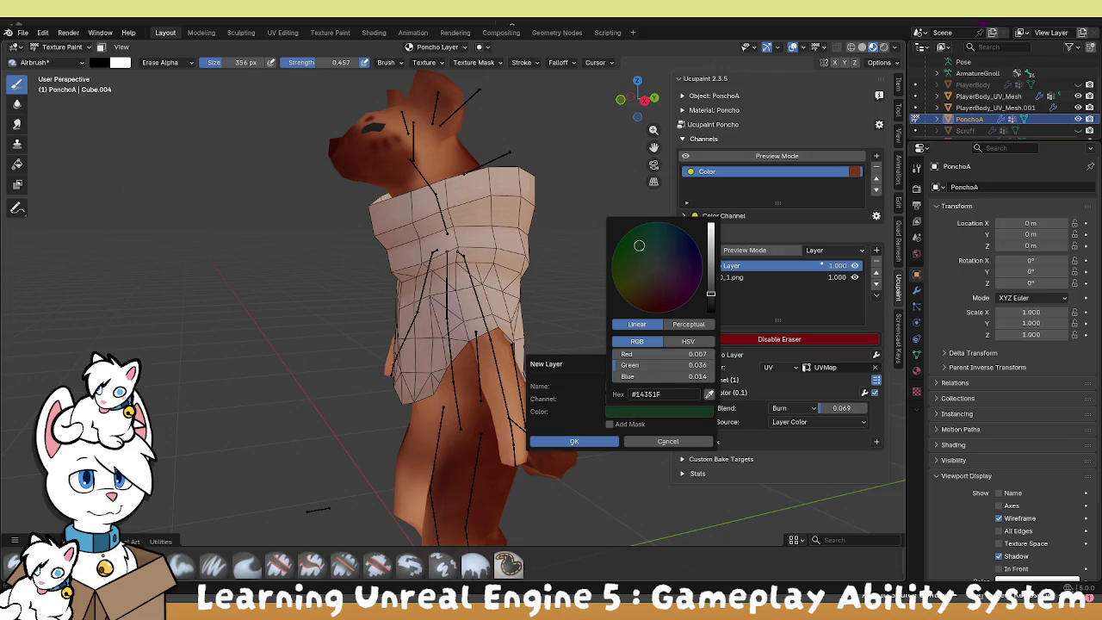
{"action": "left_click_drag", "start_coordinate": [710, 293], "coordinate": [711, 228]}
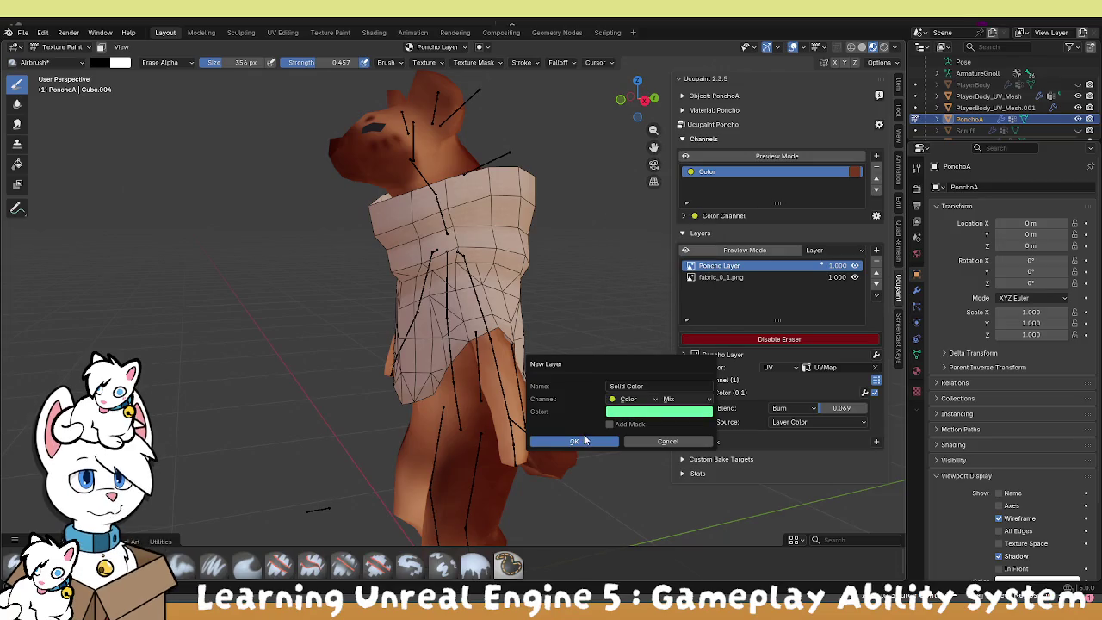
{"action": "left_click", "coordinate": [584, 440]}
{"action": "left_click", "coordinate": [877, 284]}
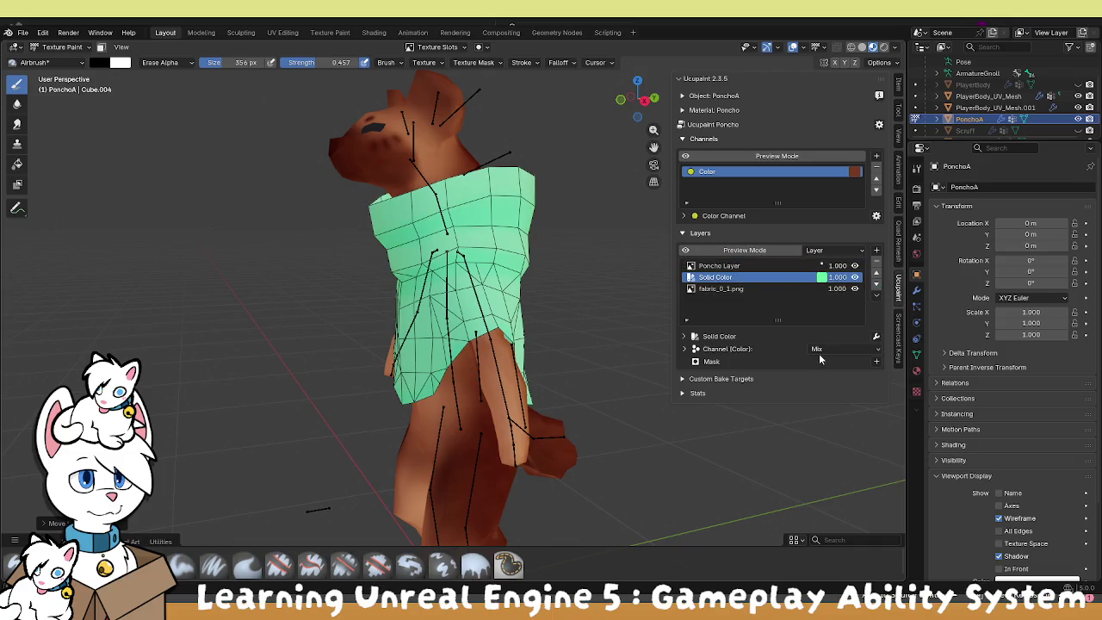
Try Multiply, Hue and Color blend modes on the green layer, adjusting its factor.
{"action": "left_click", "coordinate": [820, 353]}
{"action": "left_click", "coordinate": [824, 146]}
{"action": "mouse_move", "coordinate": [581, 207]}
{"action": "left_mouse_down"}
{"action": "mouse_move", "coordinate": [578, 260]}
{"action": "mouse_move", "coordinate": [647, 344]}
{"action": "left_mouse_up"}
{"action": "scroll", "coordinate": [578, 260], "scroll_direction": "up", "scroll_amount": 2}
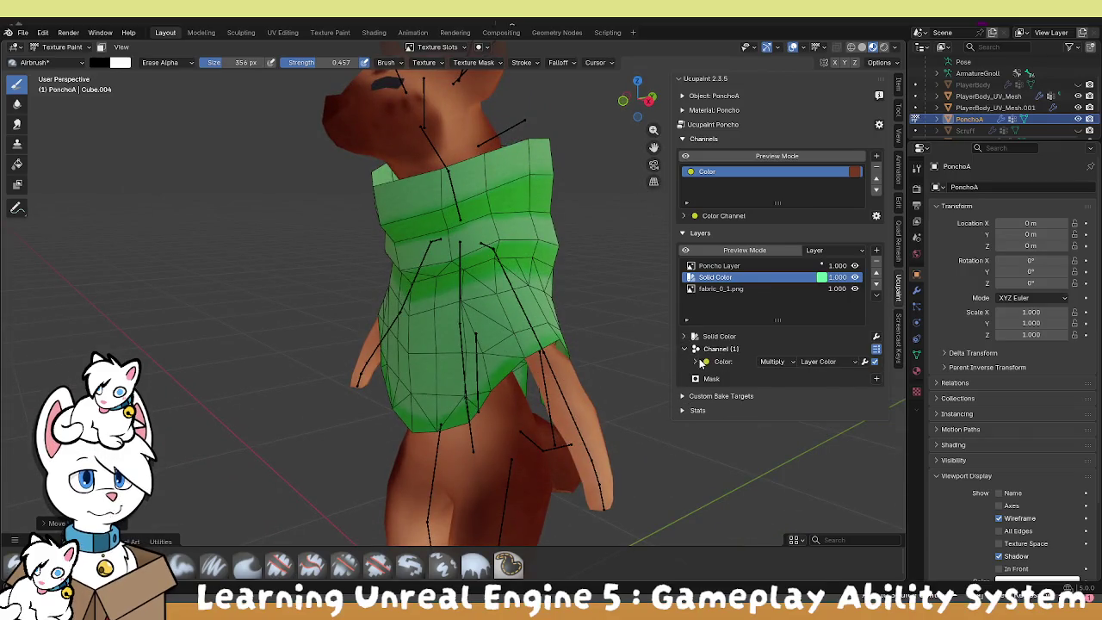
{"action": "left_click", "coordinate": [686, 349]}
{"action": "left_click_drag", "start_coordinate": [840, 377], "coordinate": [800, 376]}
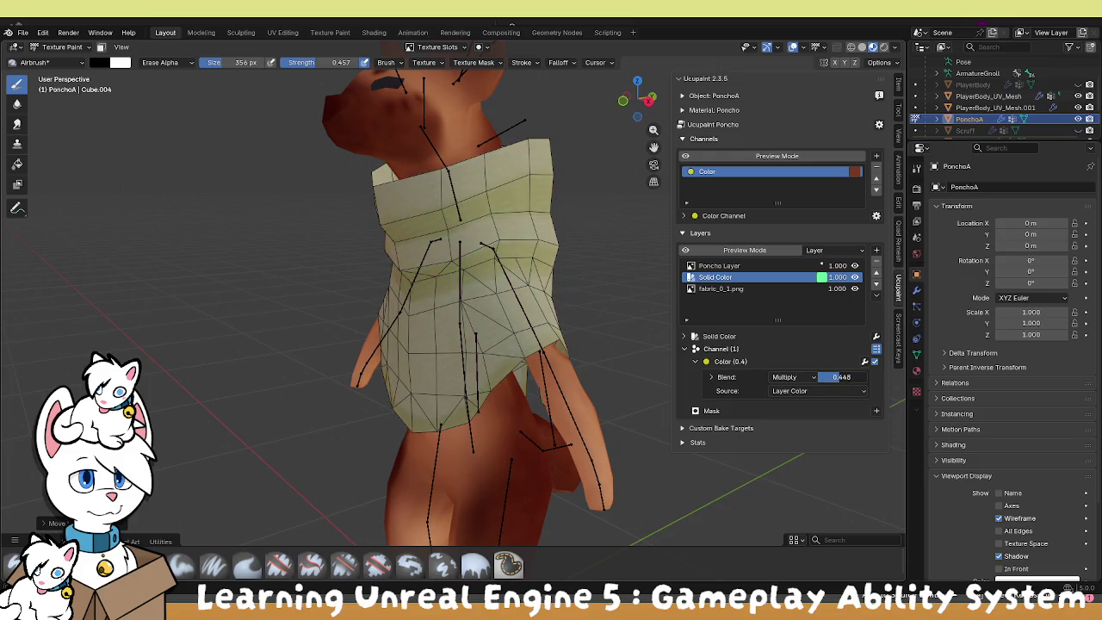
{"action": "left_click_drag", "start_coordinate": [841, 376], "coordinate": [822, 376]}
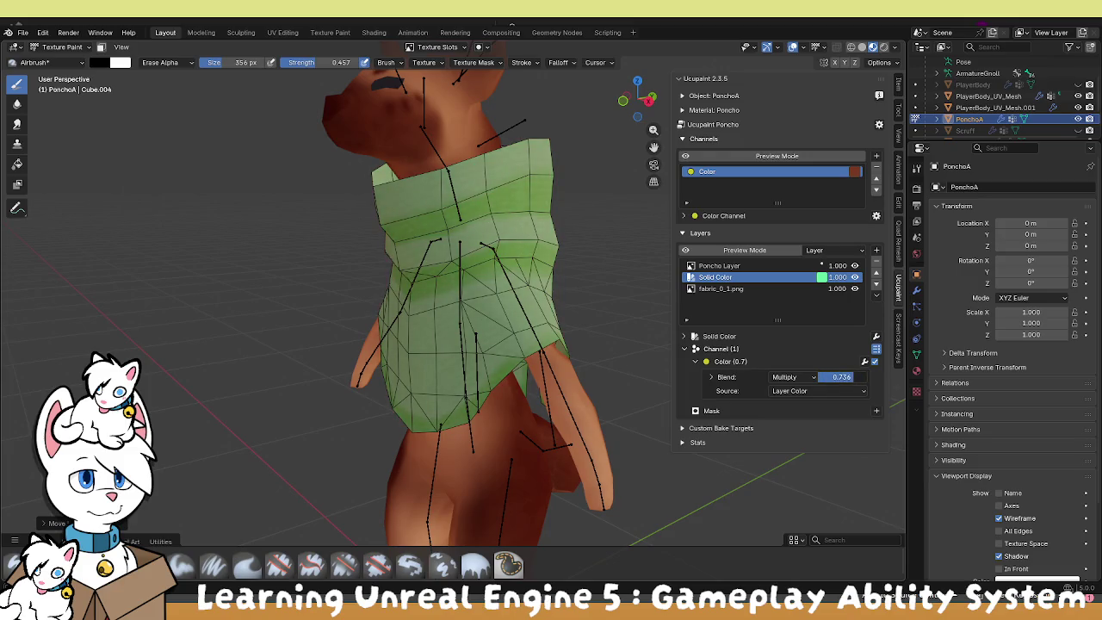
{"action": "left_click", "coordinate": [844, 395]}
{"action": "left_click", "coordinate": [798, 379]}
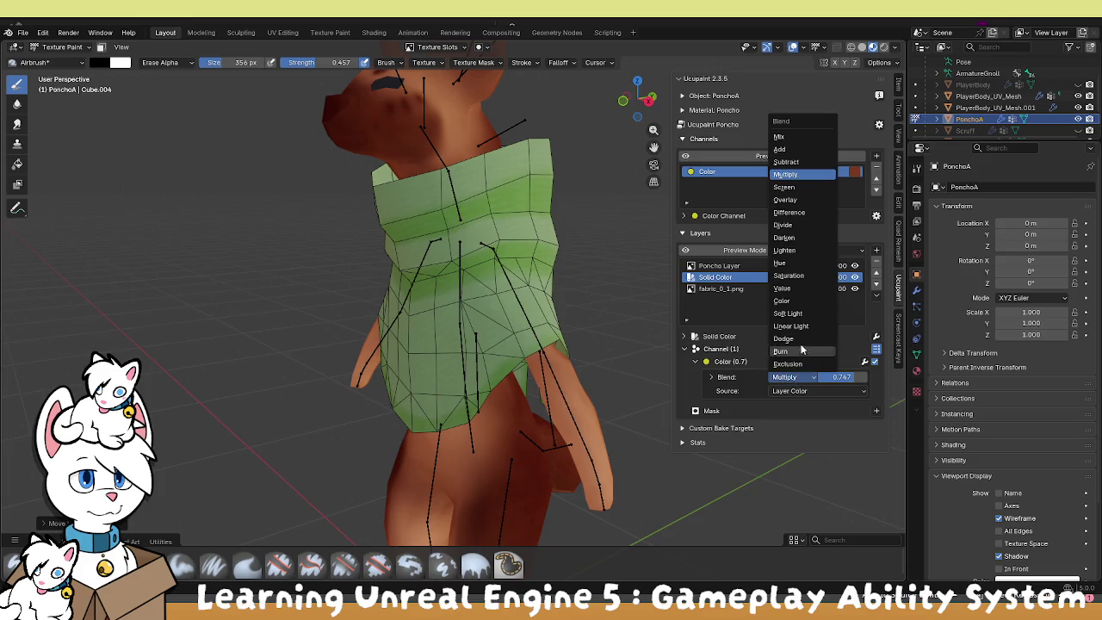
{"action": "left_click", "coordinate": [790, 263]}
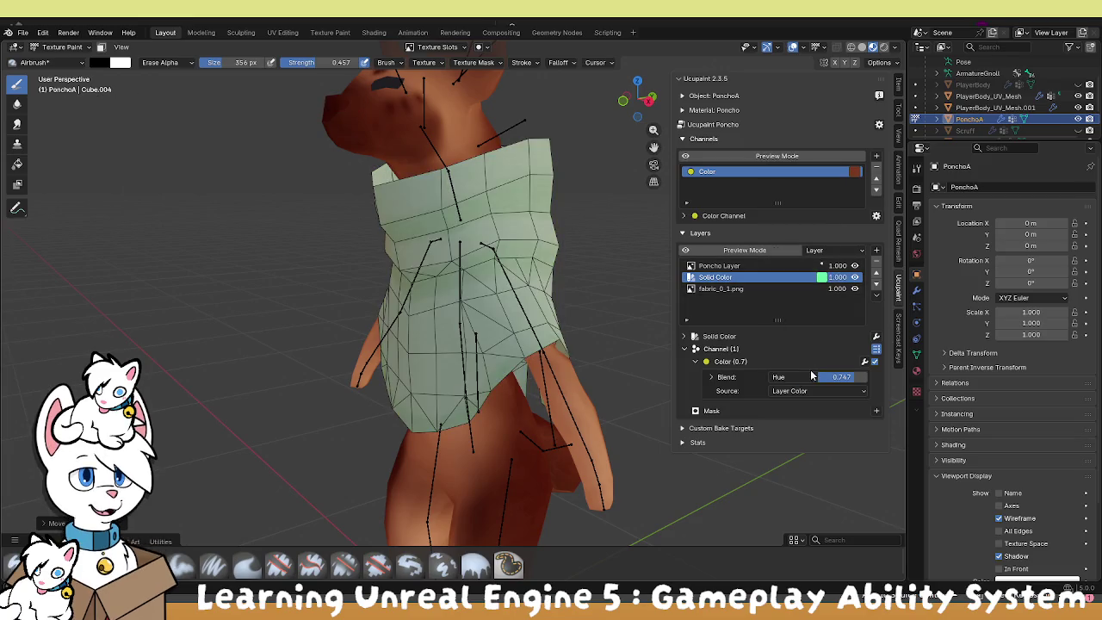
{"action": "mouse_move", "coordinate": [841, 377]}
{"action": "left_mouse_down"}
{"action": "mouse_move", "coordinate": [860, 377]}
{"action": "mouse_move", "coordinate": [847, 377]}
{"action": "left_mouse_up"}
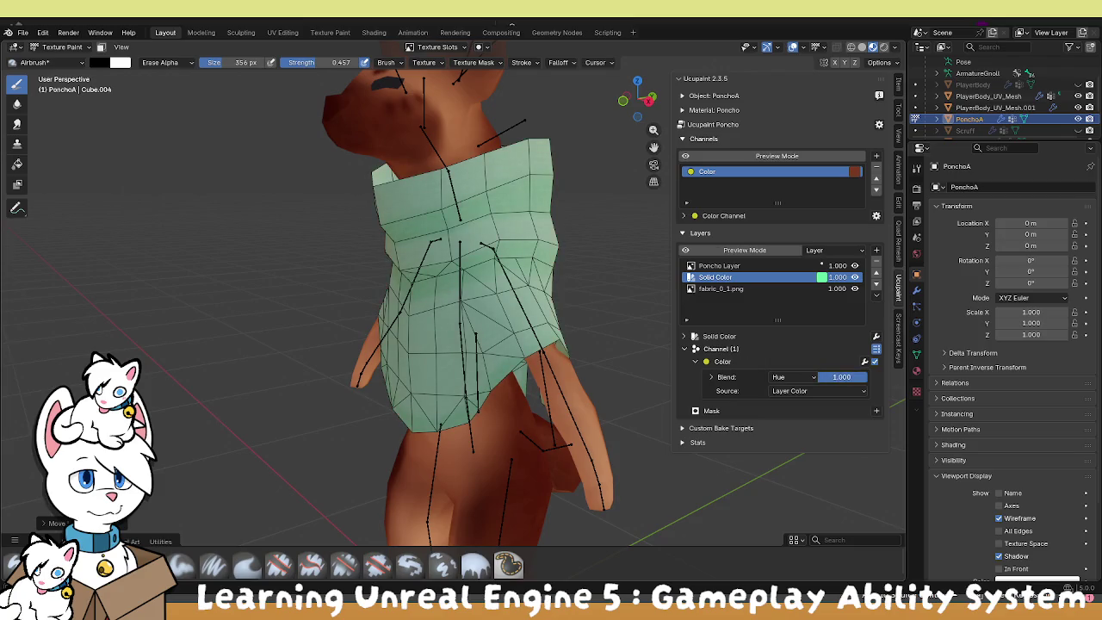
{"action": "left_click", "coordinate": [803, 377]}
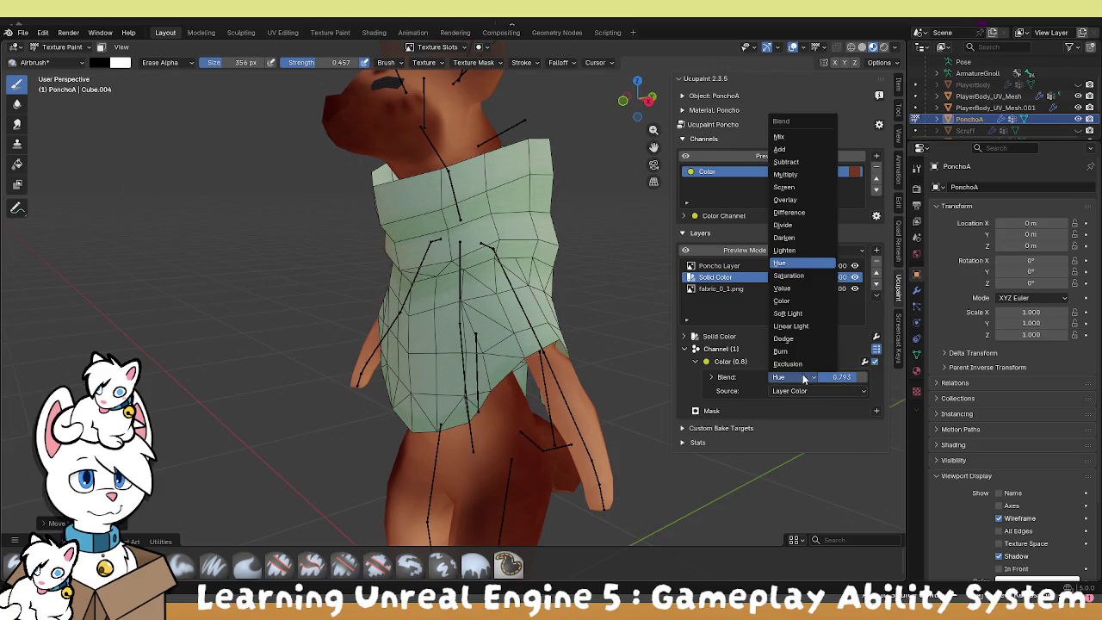
{"action": "left_click", "coordinate": [800, 300]}
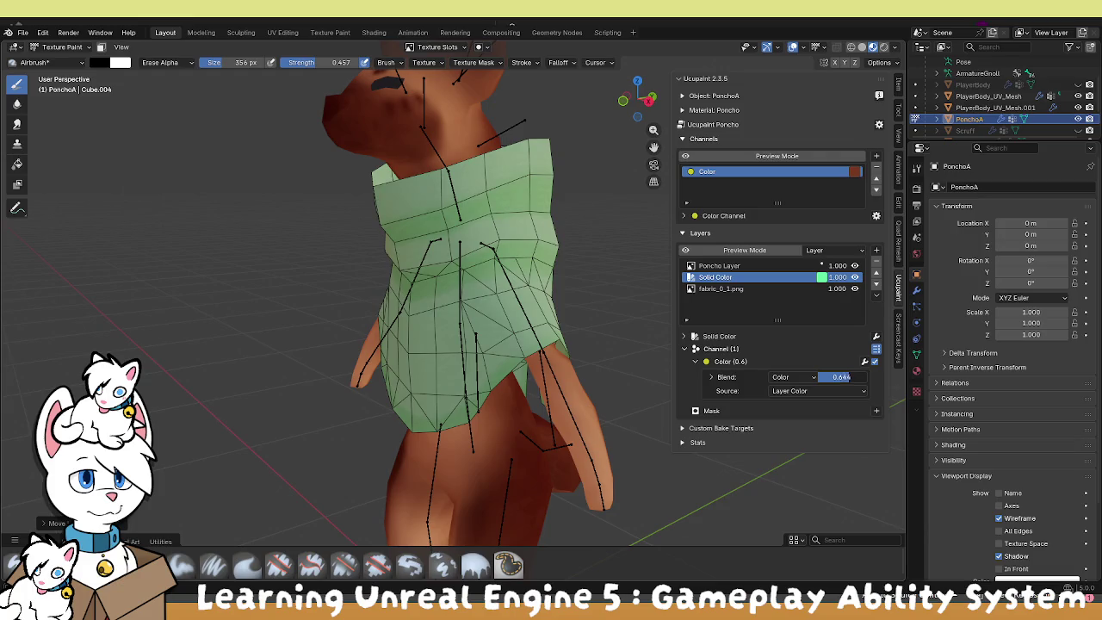
Make the solid colour a more saturated green, blended with Multiply at 0.782.
{"action": "left_click", "coordinate": [822, 276]}
{"action": "mouse_move", "coordinate": [850, 100]}
{"action": "left_mouse_down"}
{"action": "mouse_move", "coordinate": [860, 110]}
{"action": "mouse_move", "coordinate": [883, 103]}
{"action": "mouse_move", "coordinate": [859, 97]}
{"action": "left_mouse_up"}
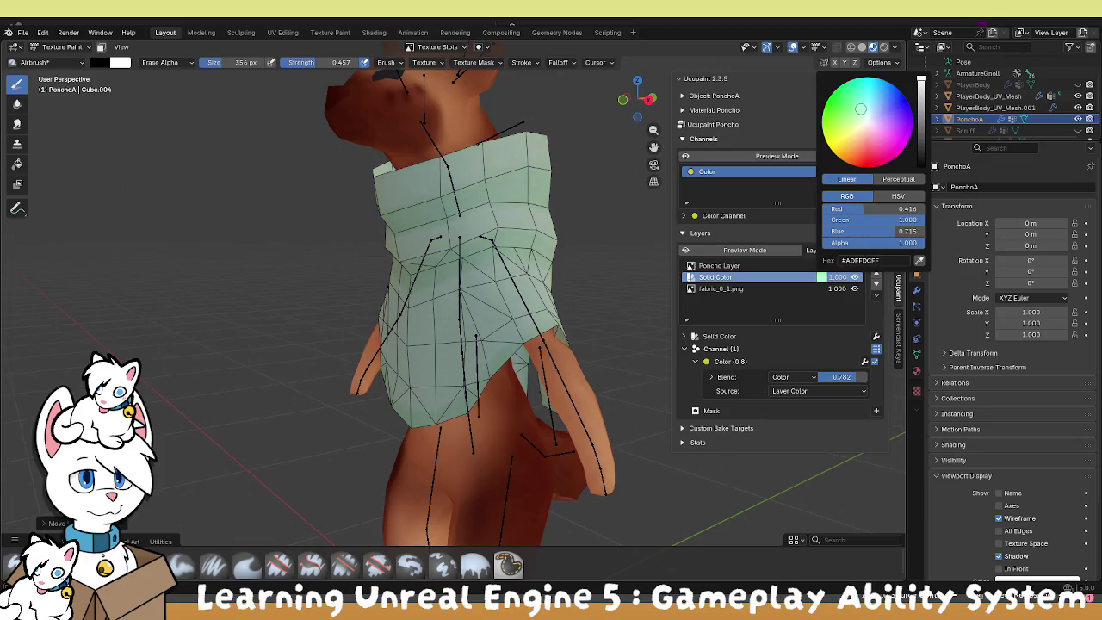
{"action": "left_click", "coordinate": [897, 196]}
{"action": "mouse_move", "coordinate": [871, 220]}
{"action": "left_mouse_down"}
{"action": "mouse_move", "coordinate": [919, 220]}
{"action": "mouse_move", "coordinate": [861, 230]}
{"action": "mouse_move", "coordinate": [920, 231]}
{"action": "left_mouse_up"}
{"action": "left_click", "coordinate": [792, 377]}
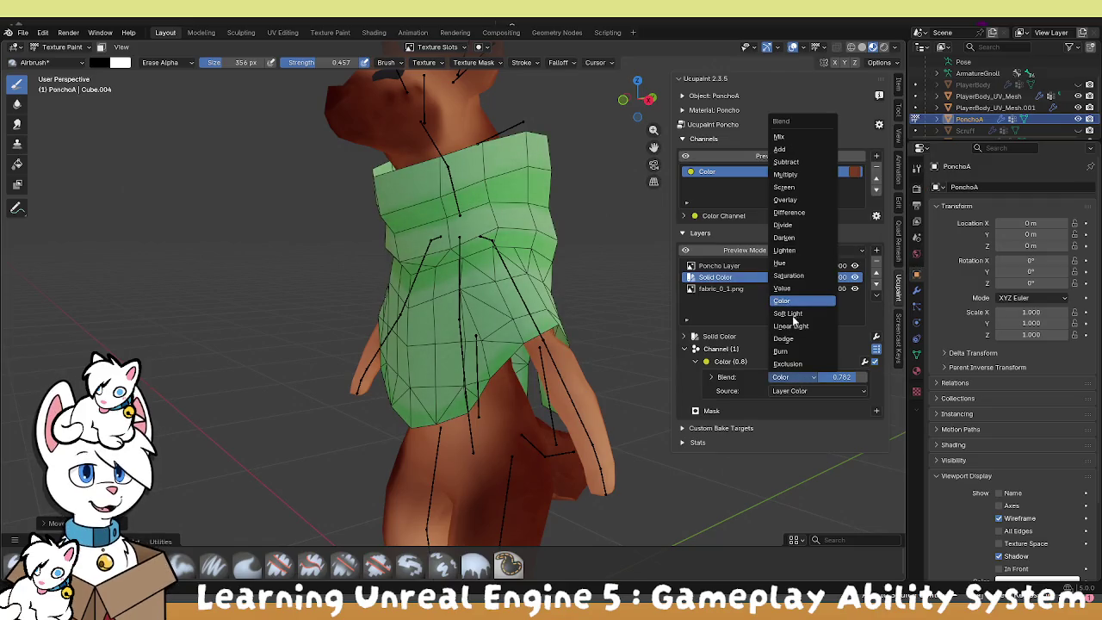
{"action": "left_click", "coordinate": [801, 174]}
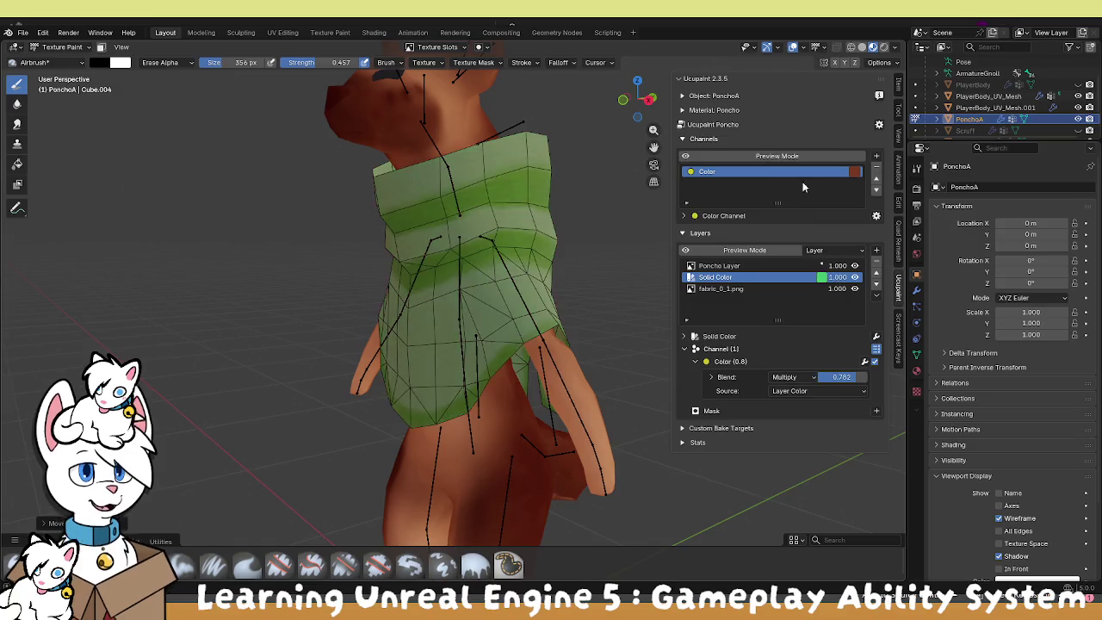
{"action": "left_click_drag", "start_coordinate": [517, 288], "coordinate": [540, 301]}
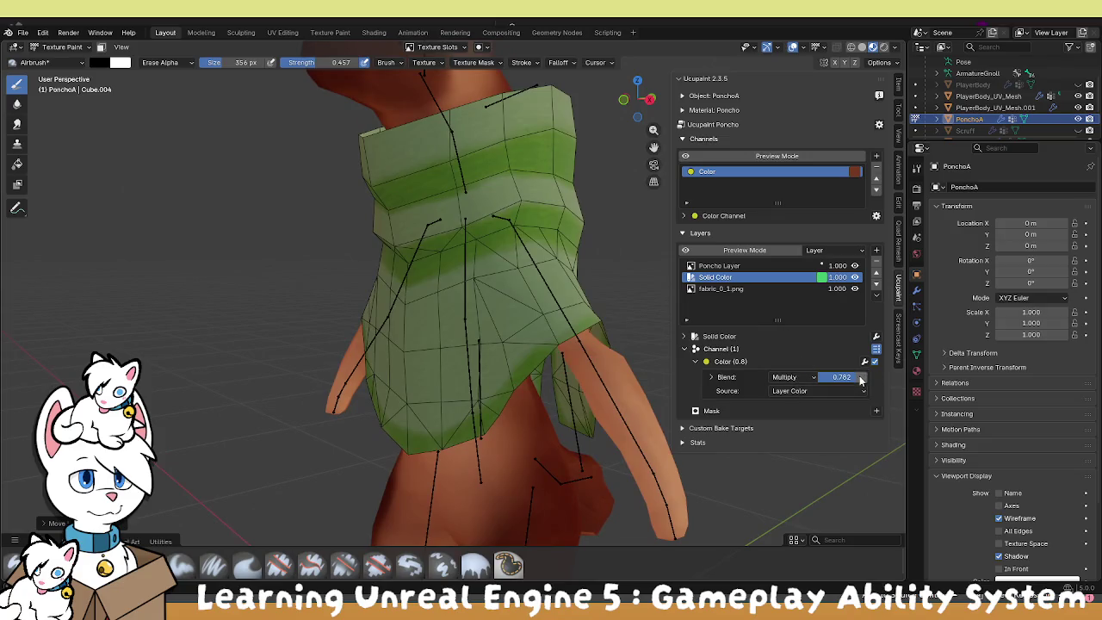
{"action": "left_click_drag", "start_coordinate": [860, 380], "coordinate": [878, 380]}
{"action": "left_click", "coordinate": [756, 267]}
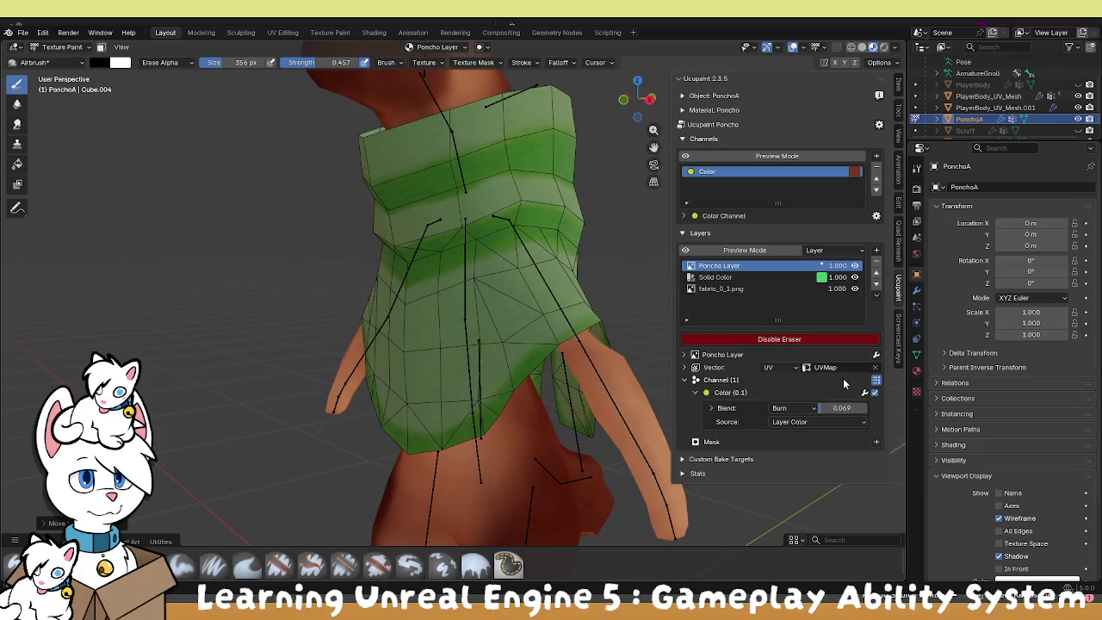
Lower Poncho Layer's Burn factor to 0.023 and switch to right orthographic view.
{"action": "left_click_drag", "start_coordinate": [842, 410], "coordinate": [833, 409]}
{"action": "left_click_drag", "start_coordinate": [448, 328], "coordinate": [395, 331]}
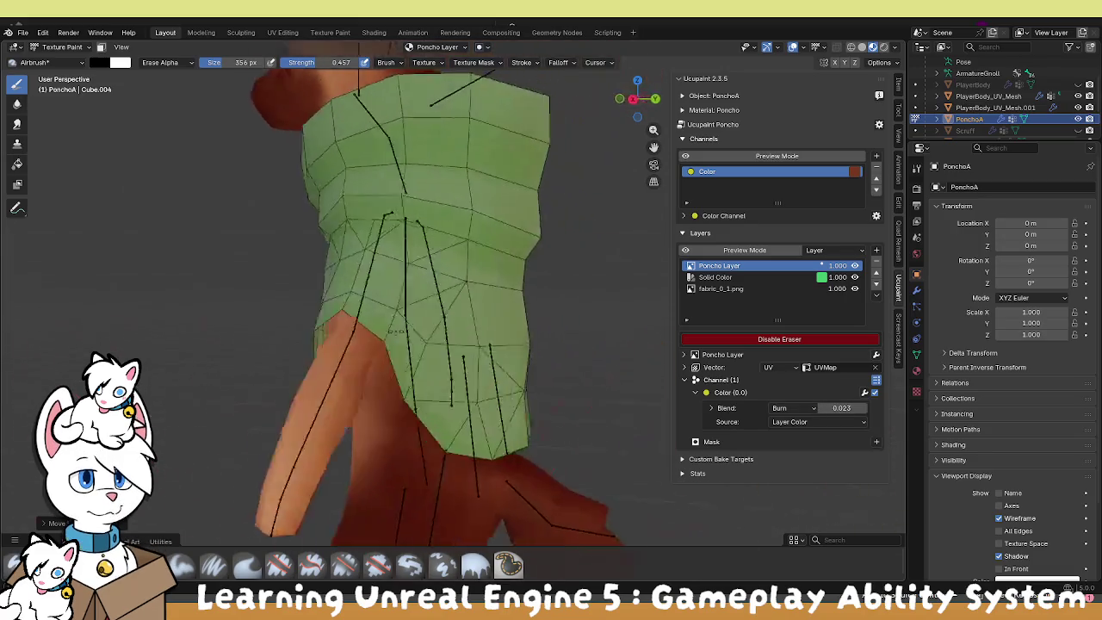
{"action": "scroll", "coordinate": [395, 330], "scroll_direction": "down", "scroll_amount": 6}
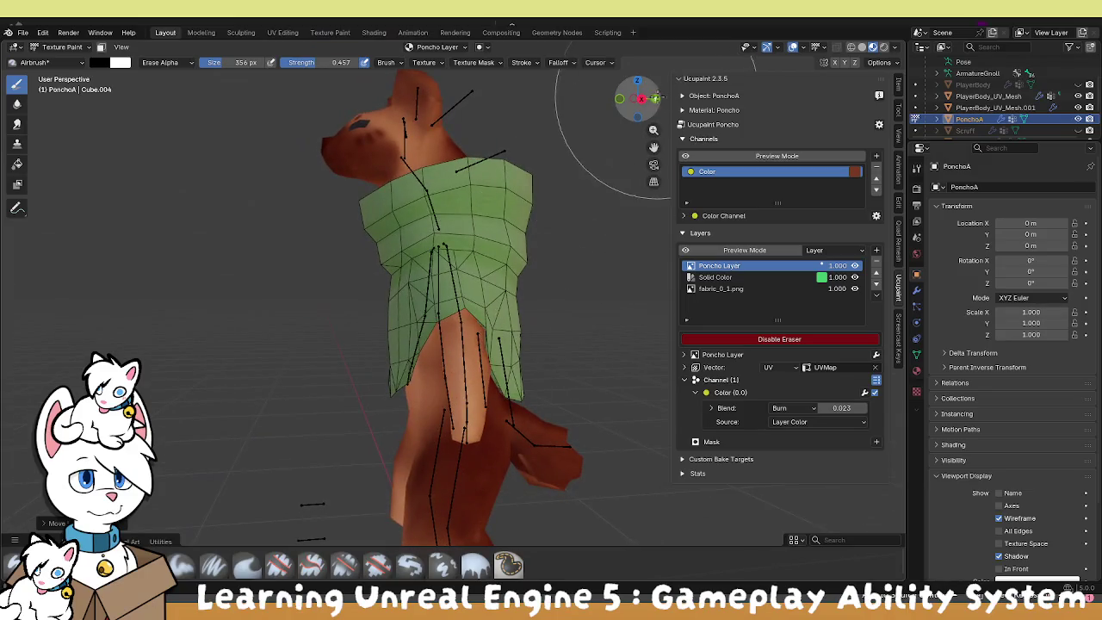
{"action": "left_click_drag", "start_coordinate": [641, 98], "coordinate": [624, 111]}
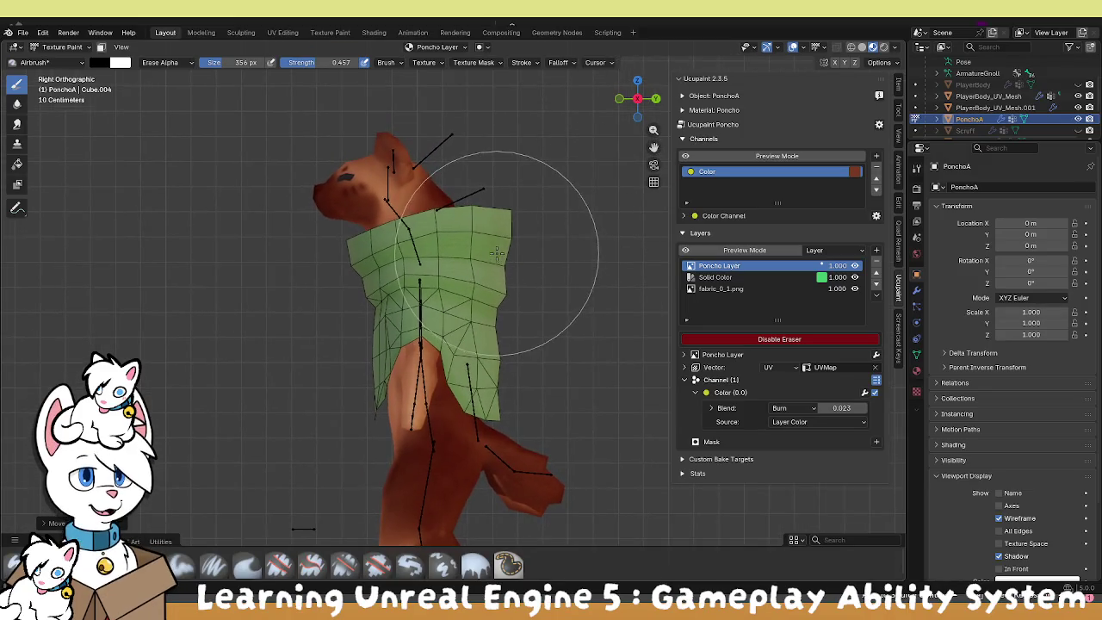
{"action": "key", "text": "KP_3"}
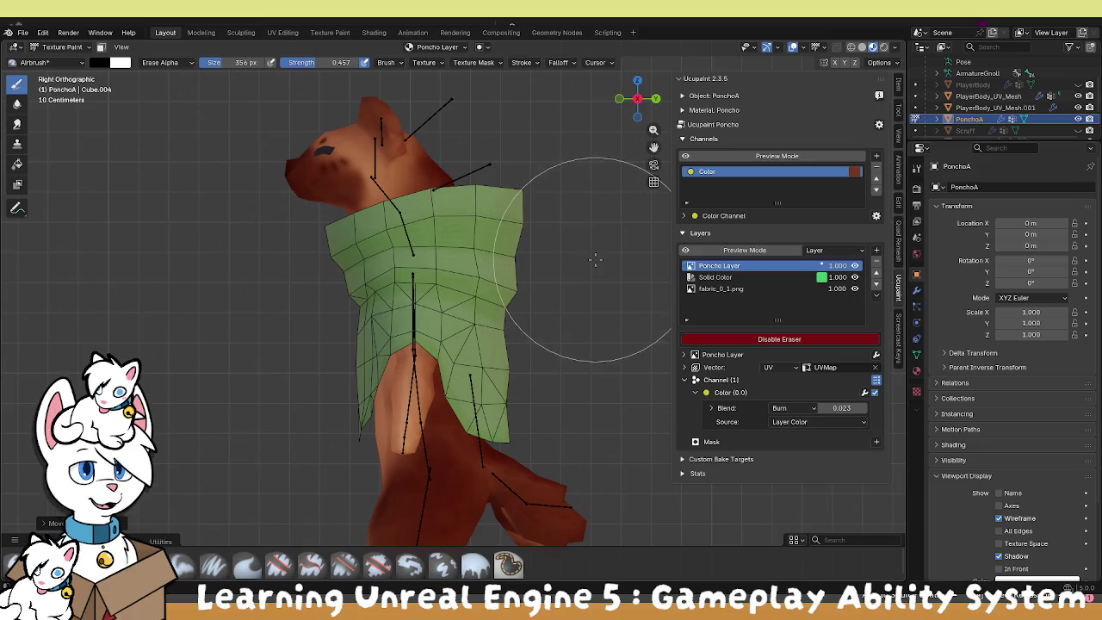
Add a new image layer named Poncho Layer 1 to the poncho.
{"action": "left_click", "coordinate": [875, 251]}
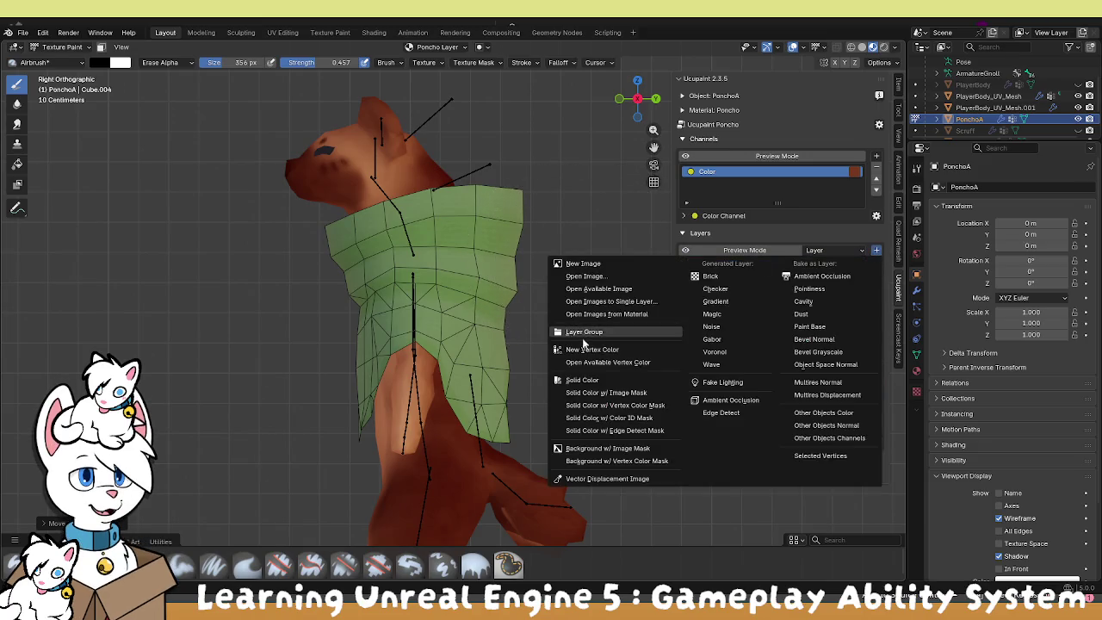
{"action": "left_click", "coordinate": [609, 263]}
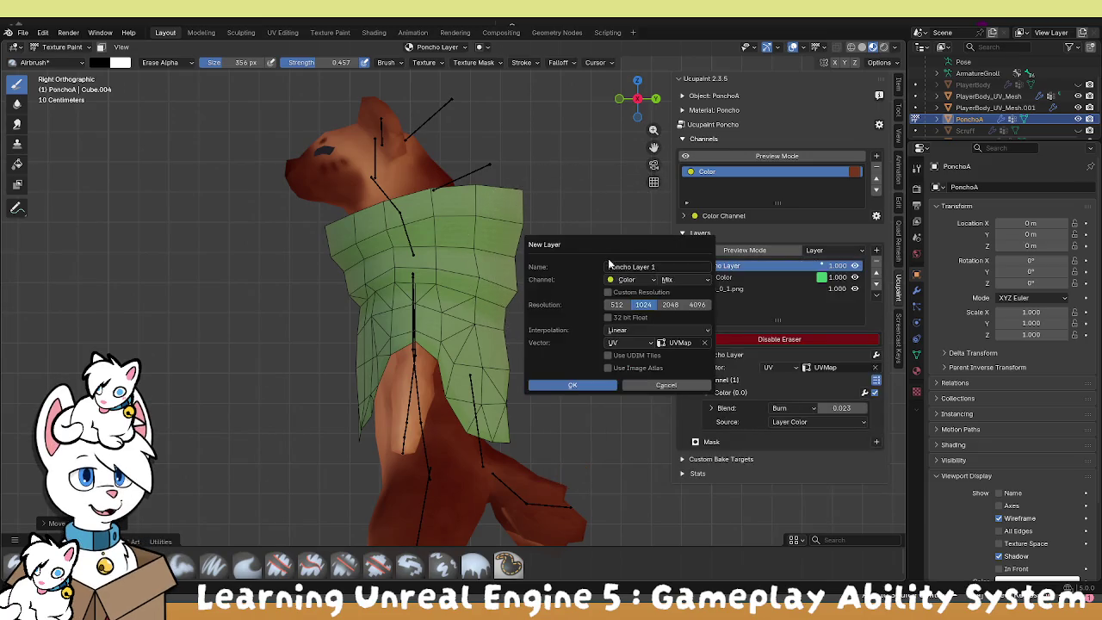
{"action": "left_click", "coordinate": [570, 386]}
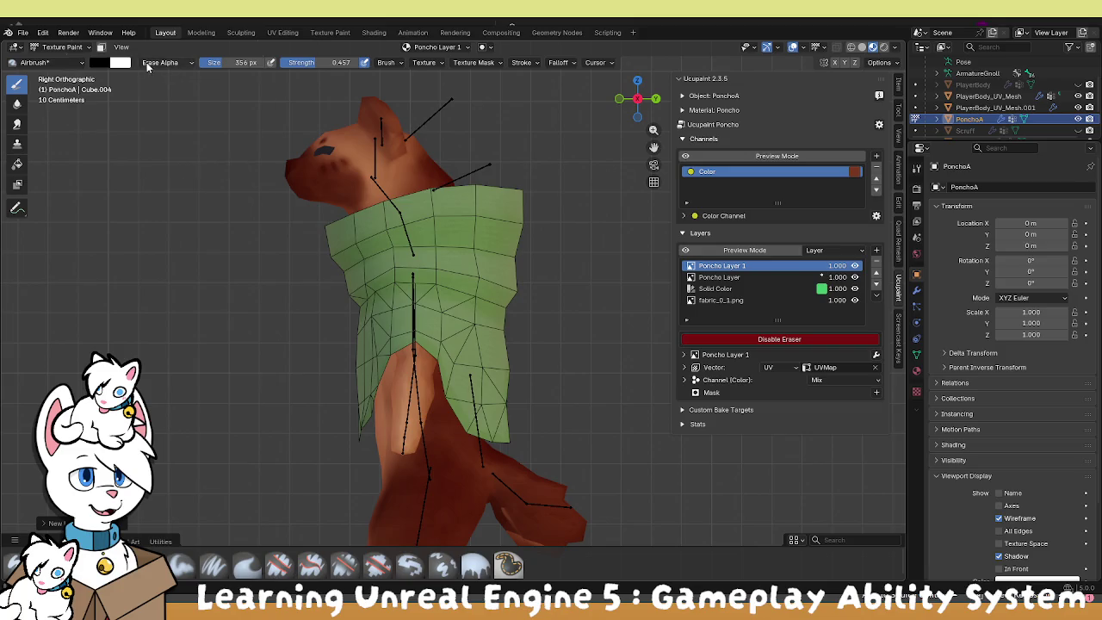
{"action": "left_click", "coordinate": [108, 67]}
Make the brush white and enlarge it to about 589 px, halving its strength.
{"action": "left_click", "coordinate": [197, 96]}
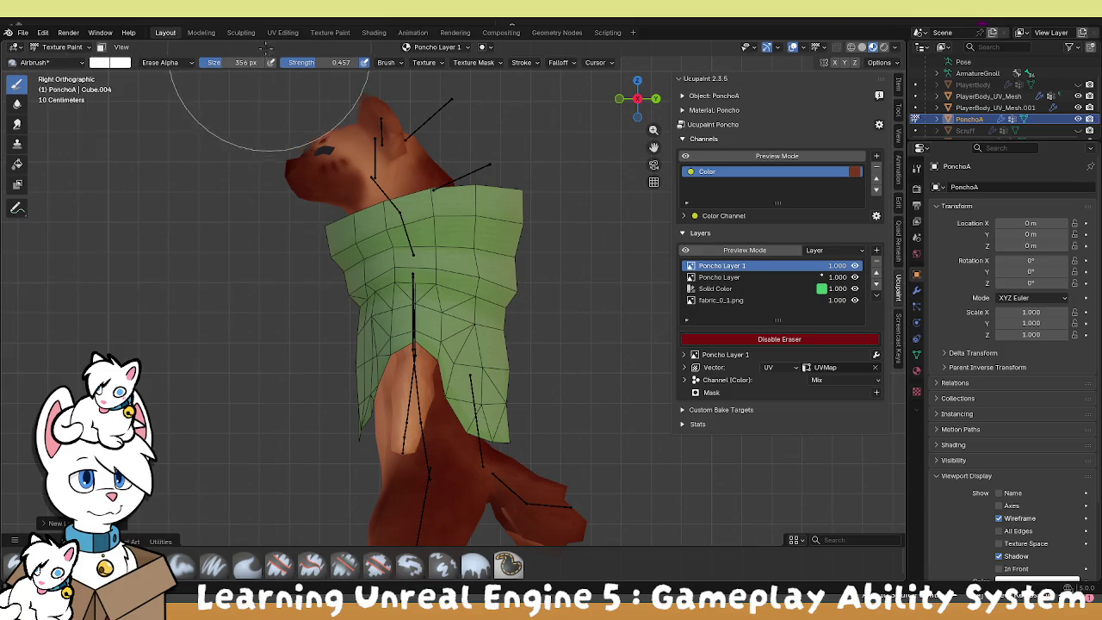
{"action": "left_click_drag", "start_coordinate": [245, 62], "coordinate": [320, 66]}
{"action": "key", "text": "shift+bracketleft"}
{"action": "key", "text": "bracketright"}
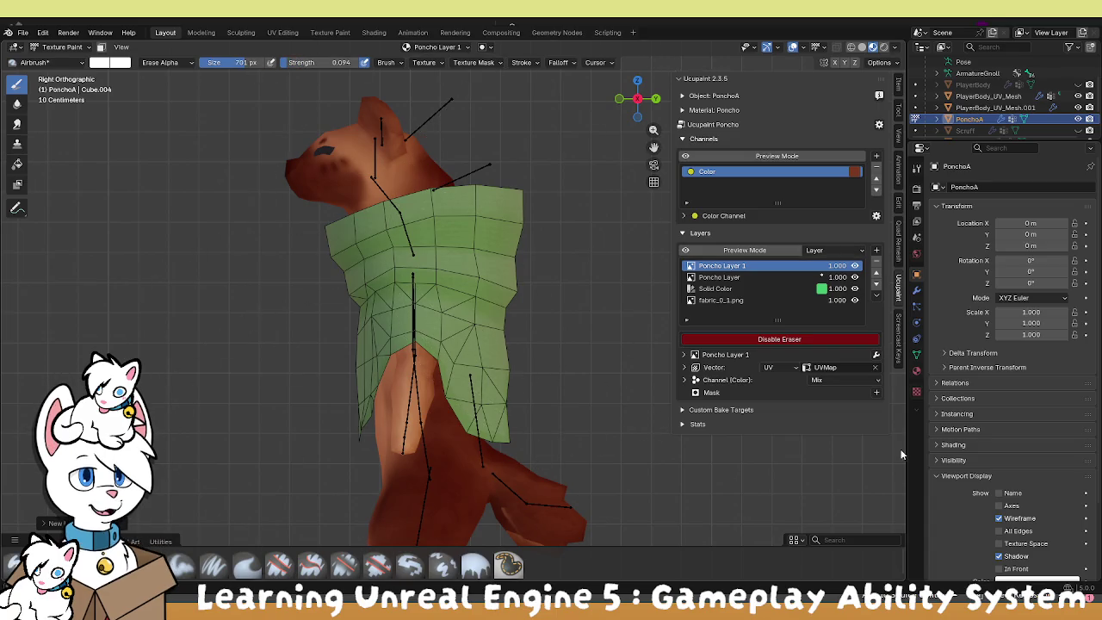
Turn off Occlude and Backface Culling so paint reaches hidden faces.
{"action": "left_click", "coordinate": [916, 169]}
{"action": "scroll", "coordinate": [957, 478], "scroll_direction": "down", "scroll_amount": 10}
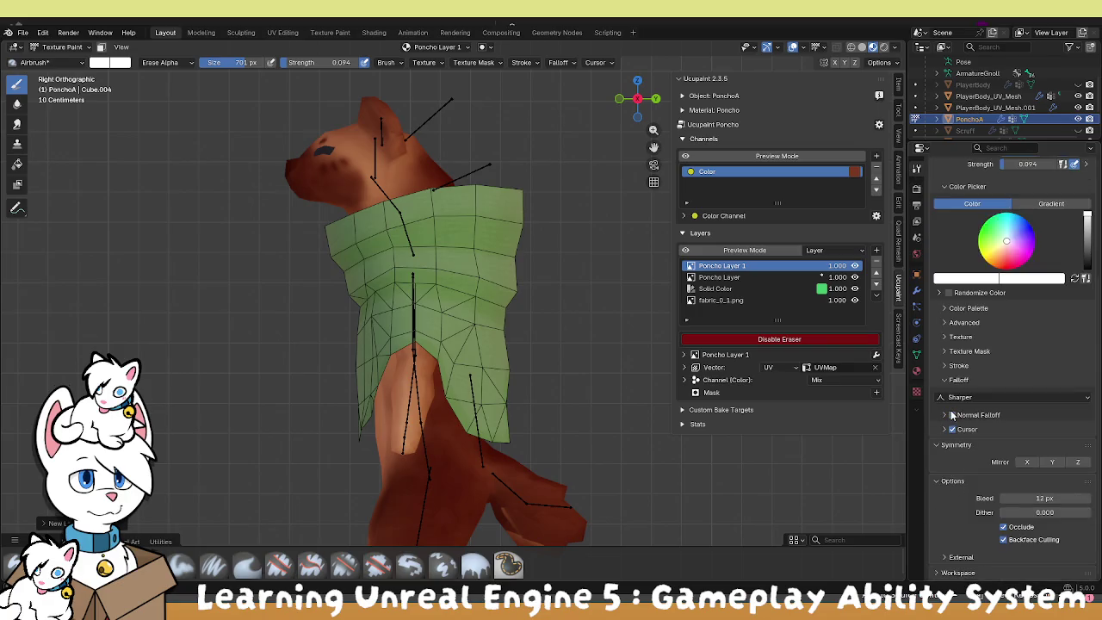
{"action": "left_click", "coordinate": [1003, 526]}
{"action": "left_click", "coordinate": [1003, 538]}
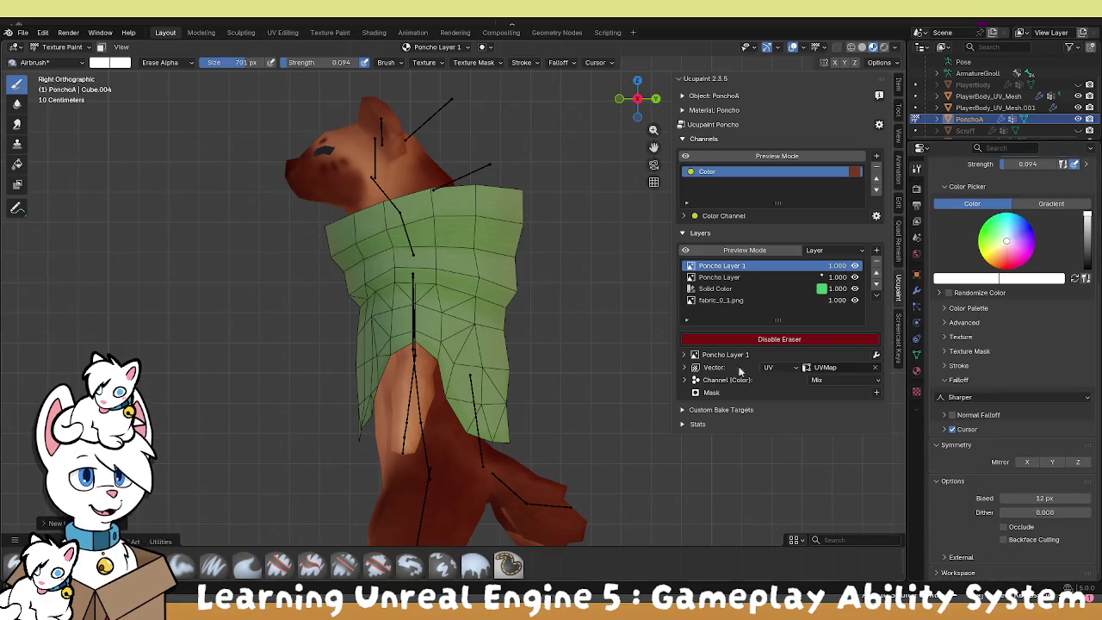
{"action": "mouse_move", "coordinate": [363, 166]}
{"action": "left_mouse_down"}
{"action": "mouse_move", "coordinate": [319, 209]}
{"action": "mouse_move", "coordinate": [413, 172]}
{"action": "mouse_move", "coordinate": [455, 172]}
{"action": "mouse_move", "coordinate": [340, 215]}
{"action": "mouse_move", "coordinate": [370, 222]}
{"action": "left_mouse_up"}
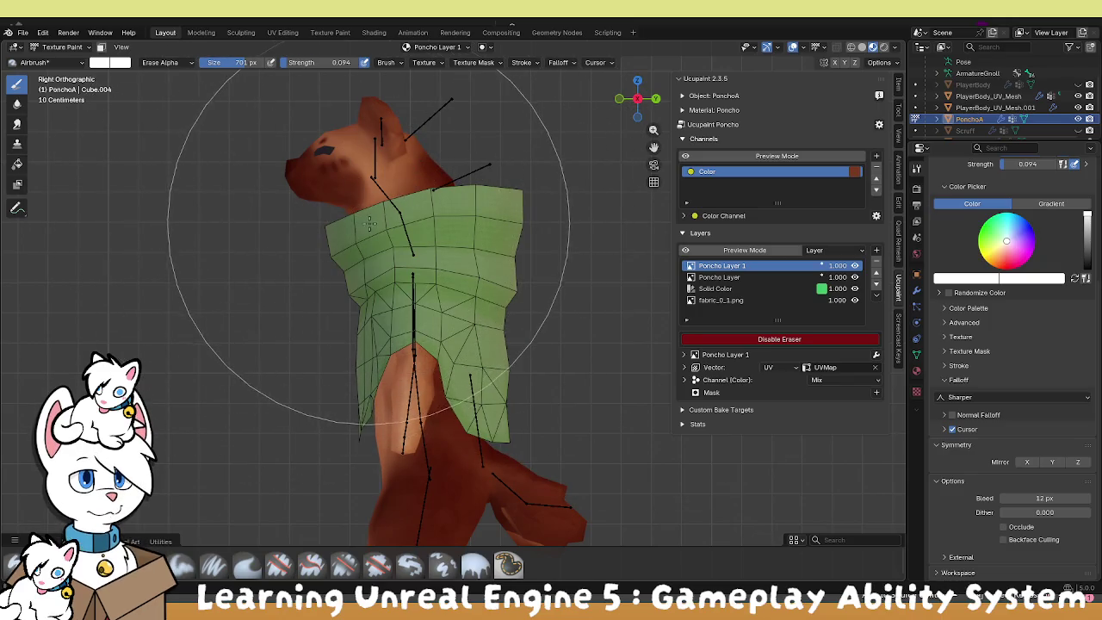
Switch the brush blend to Mix, undo a test white stroke, and adjust strength.
{"action": "left_click", "coordinate": [168, 62]}
{"action": "left_click", "coordinate": [155, 79]}
{"action": "mouse_move", "coordinate": [241, 138]}
{"action": "left_mouse_down"}
{"action": "mouse_move", "coordinate": [393, 246]}
{"action": "mouse_move", "coordinate": [331, 169]}
{"action": "left_mouse_up"}
{"action": "key", "text": "ctrl+z"}
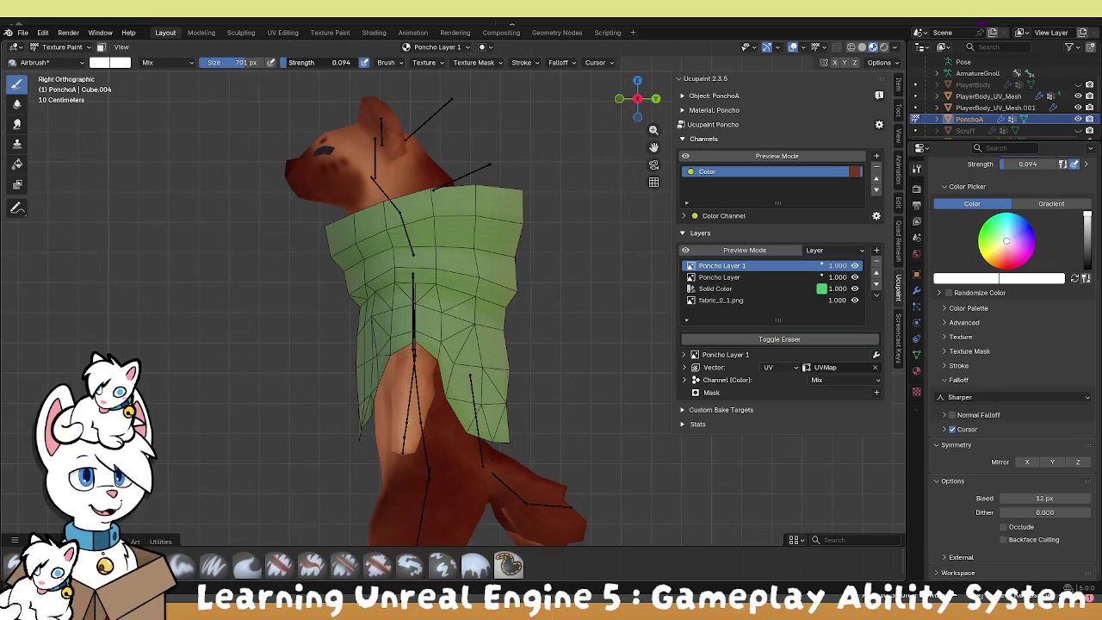
{"action": "key", "text": "shift+f"}
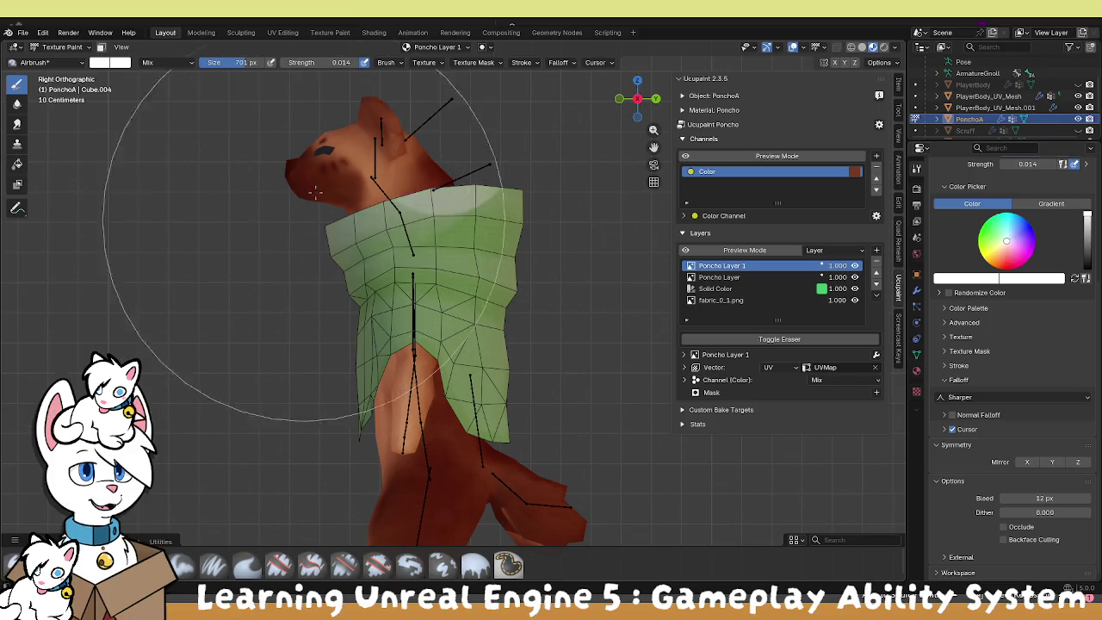
Airbrush a soft white fade over the poncho's top at strength 0.014, enlarging the brush to 779 px.
{"action": "left_click", "coordinate": [307, 54]}
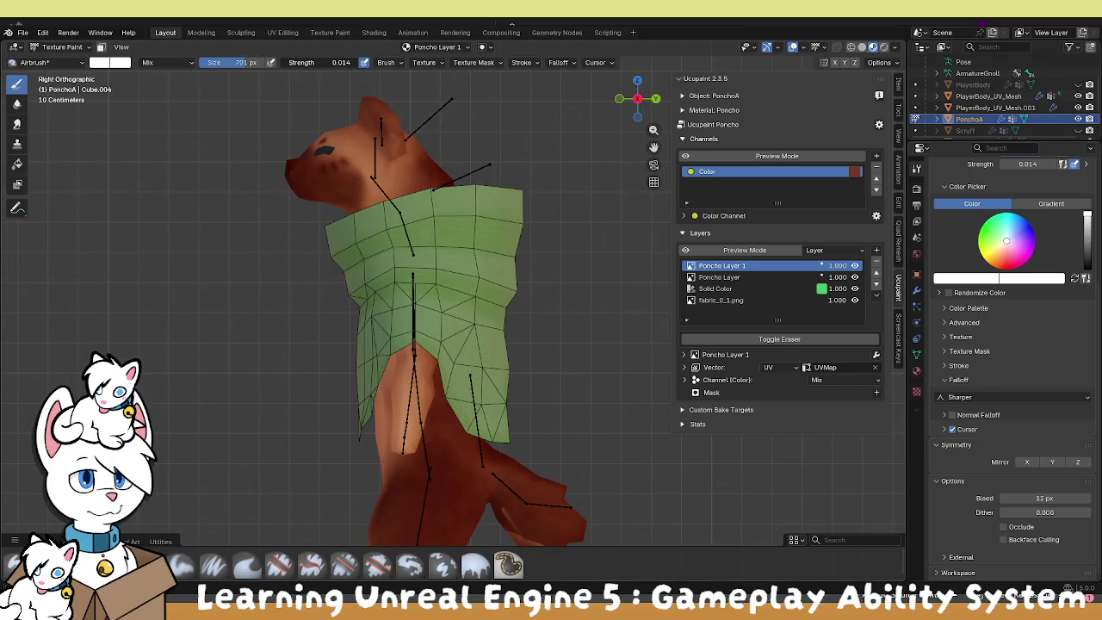
{"action": "mouse_move", "coordinate": [381, 295]}
{"action": "left_mouse_down"}
{"action": "mouse_move", "coordinate": [307, 332]}
{"action": "mouse_move", "coordinate": [540, 132]}
{"action": "left_mouse_up"}
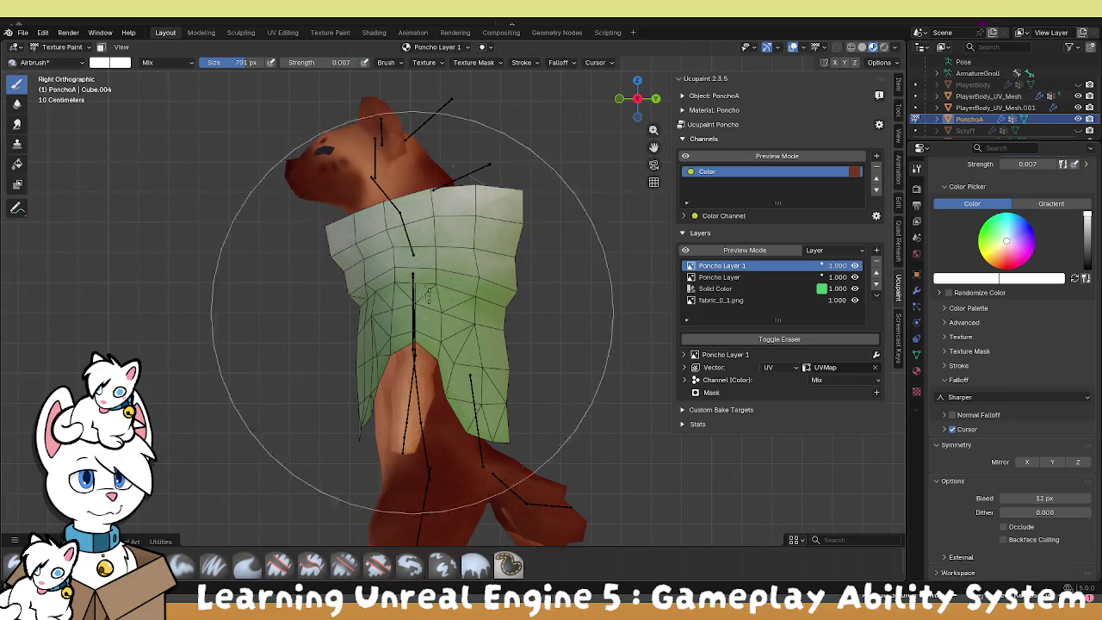
{"action": "key", "text": "ctrl+z"}
{"action": "mouse_move", "coordinate": [257, 295]}
{"action": "left_mouse_down"}
{"action": "mouse_move", "coordinate": [319, 284]}
{"action": "mouse_move", "coordinate": [435, 215]}
{"action": "mouse_move", "coordinate": [391, 258]}
{"action": "mouse_move", "coordinate": [390, 243]}
{"action": "mouse_move", "coordinate": [465, 164]}
{"action": "mouse_move", "coordinate": [543, 179]}
{"action": "left_mouse_up"}
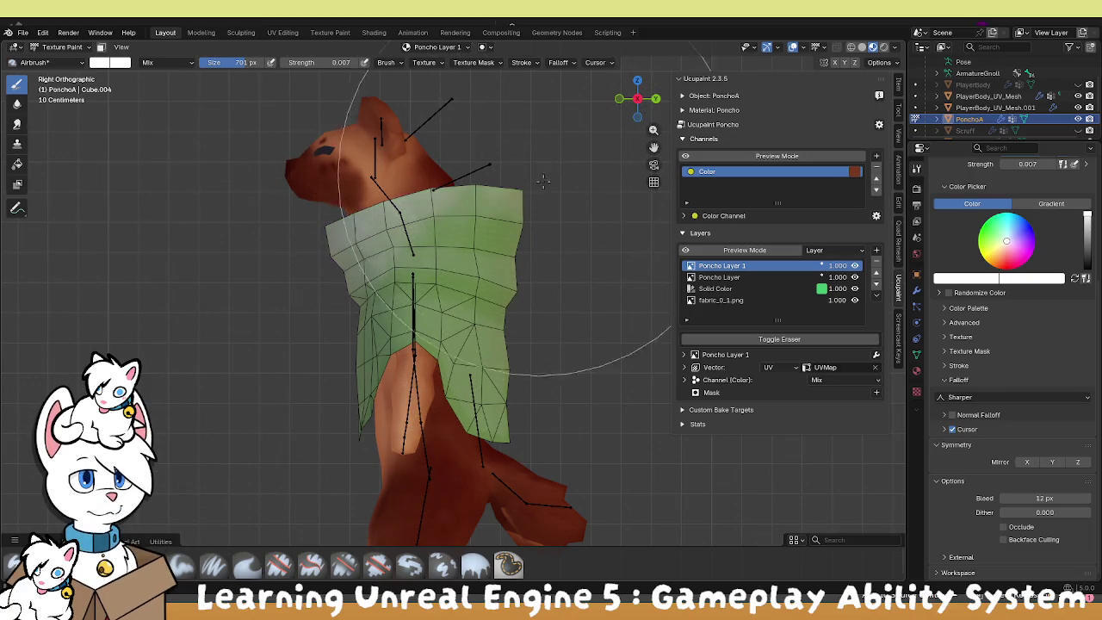
{"action": "mouse_move", "coordinate": [614, 228]}
{"action": "left_mouse_down"}
{"action": "mouse_move", "coordinate": [456, 283]}
{"action": "mouse_move", "coordinate": [504, 307]}
{"action": "mouse_move", "coordinate": [576, 180]}
{"action": "mouse_move", "coordinate": [443, 284]}
{"action": "mouse_move", "coordinate": [534, 189]}
{"action": "left_mouse_up"}
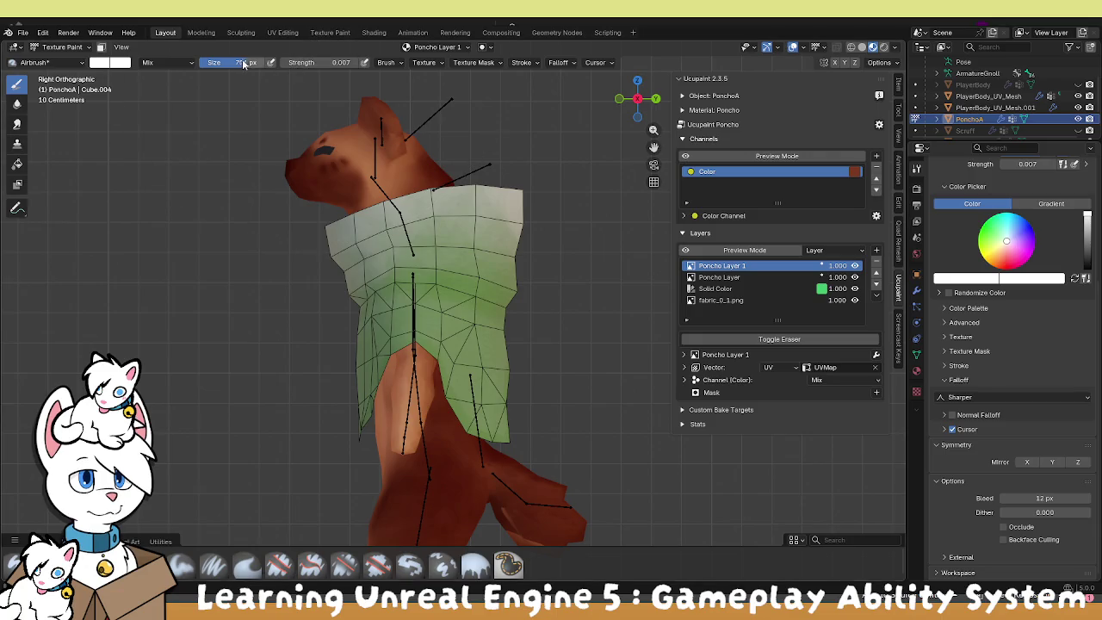
{"action": "left_click_drag", "start_coordinate": [253, 69], "coordinate": [605, 162]}
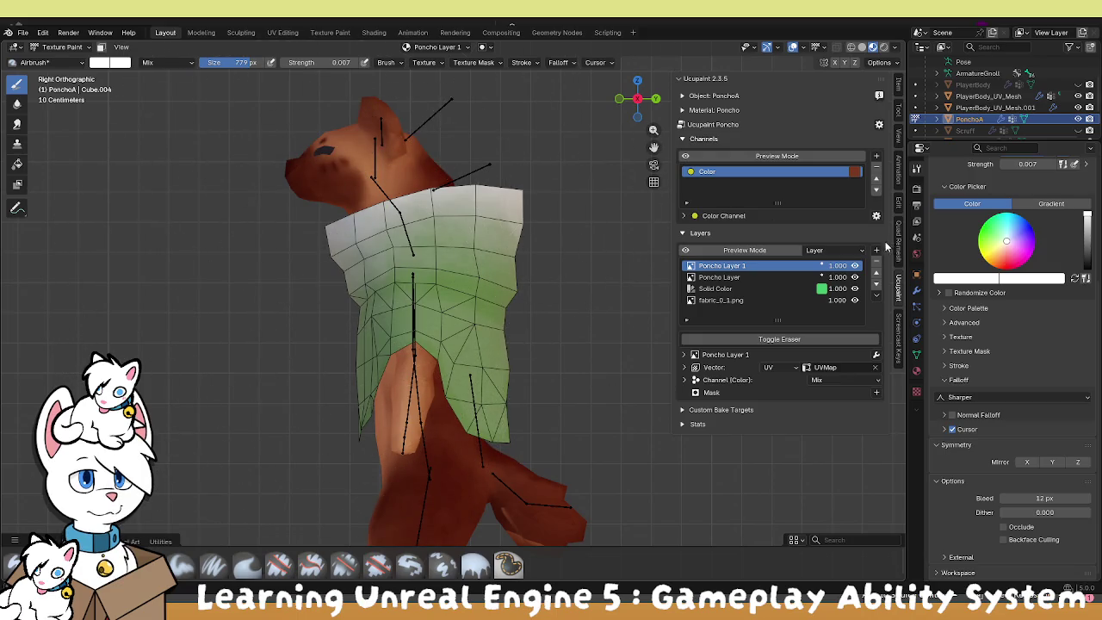
{"action": "left_click", "coordinate": [684, 379]}
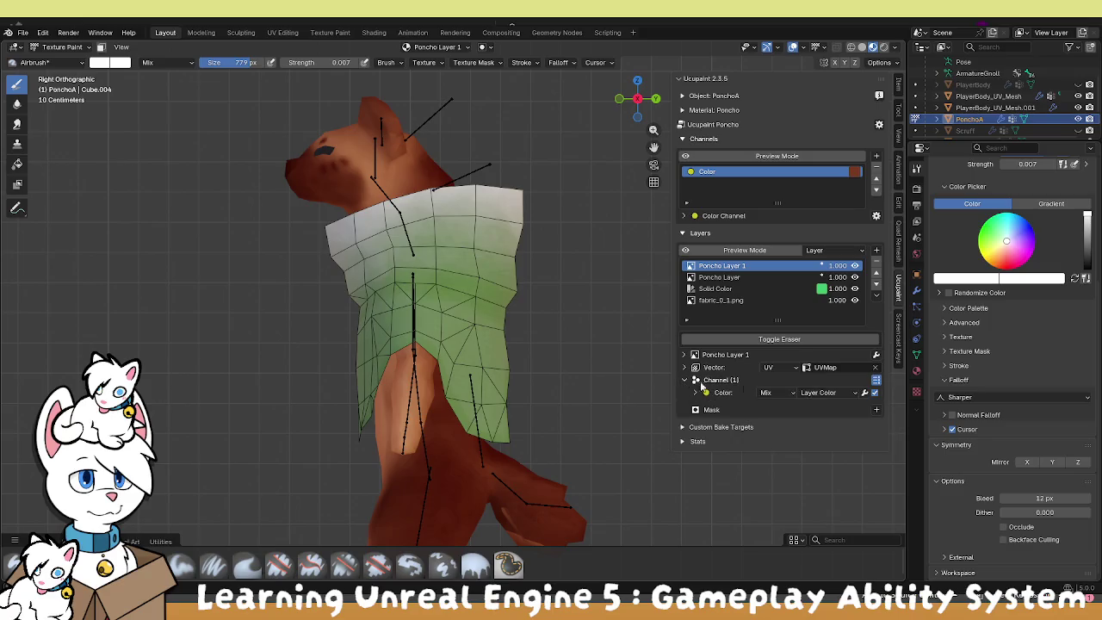
Try Overlay, Lighten, Screen and Soft Light blends for Poncho Layer 1's colour.
{"action": "left_click", "coordinate": [815, 394]}
{"action": "left_click", "coordinate": [765, 393]}
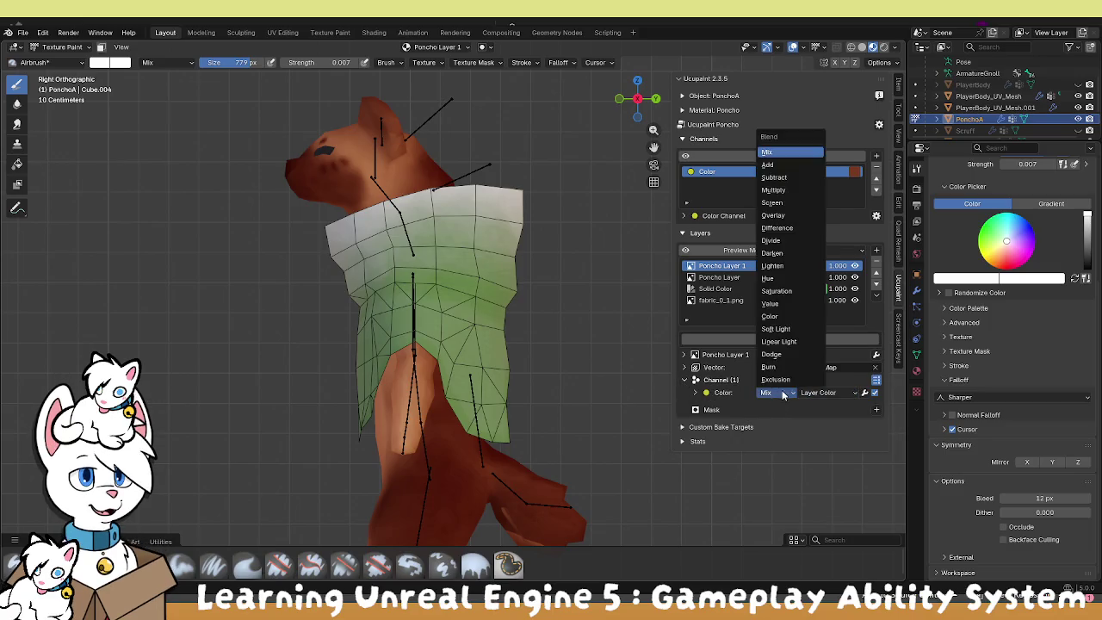
{"action": "left_click", "coordinate": [779, 377]}
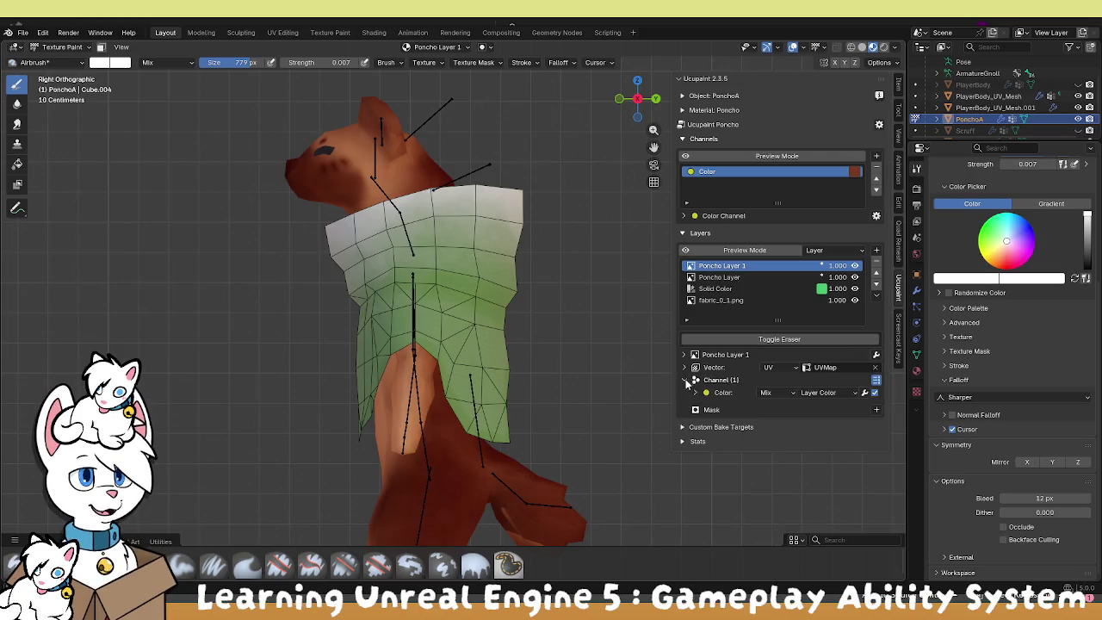
{"action": "left_click", "coordinate": [769, 391]}
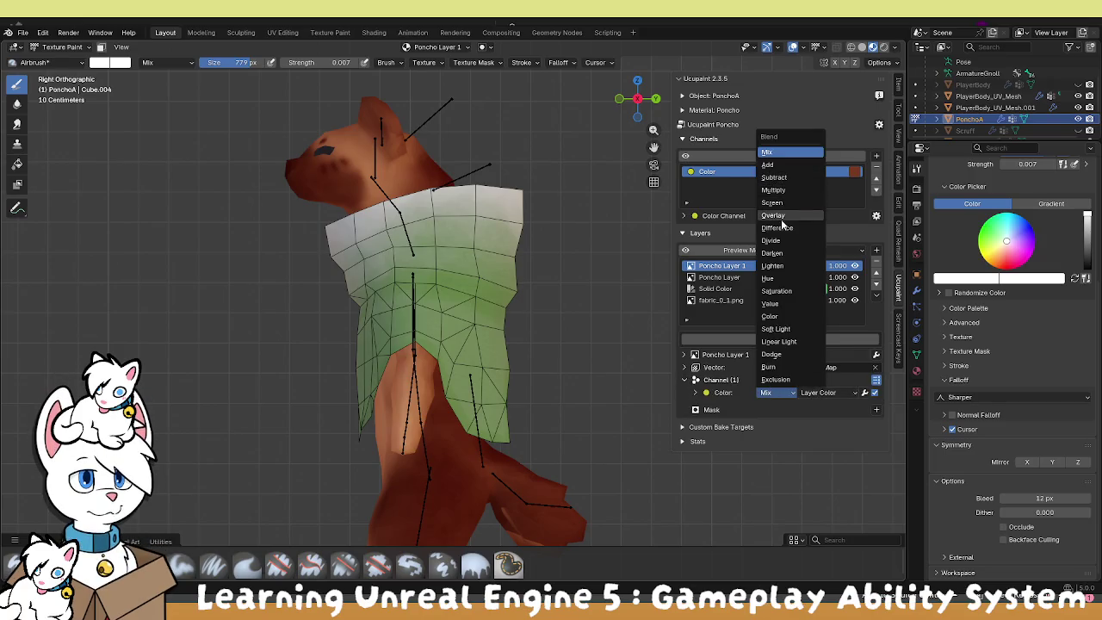
{"action": "left_click", "coordinate": [780, 214]}
{"action": "left_click", "coordinate": [779, 391]}
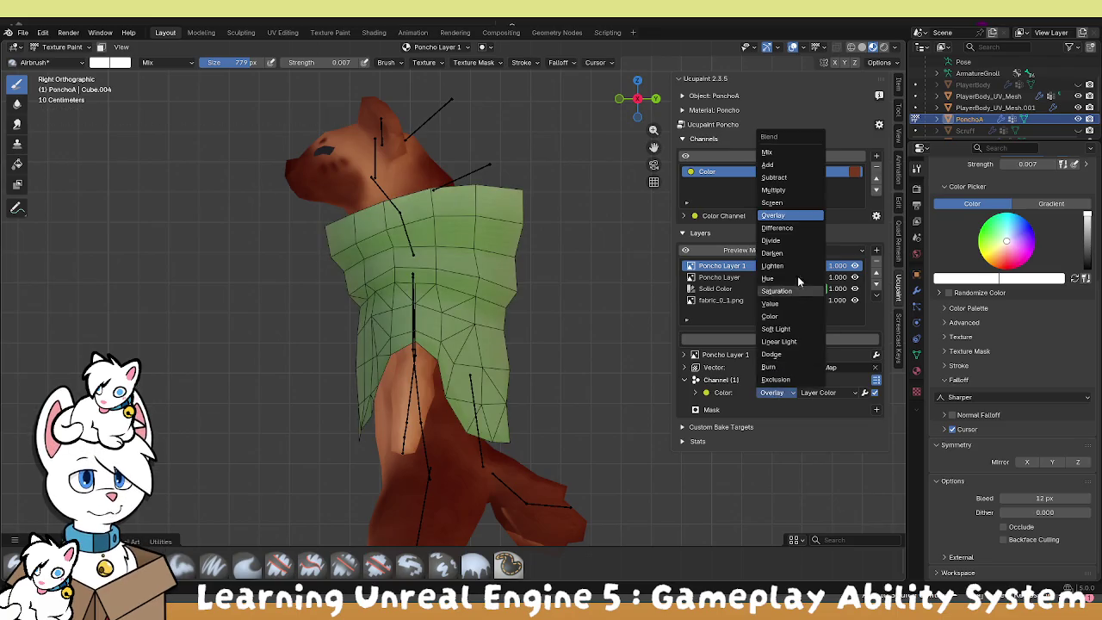
{"action": "left_click", "coordinate": [773, 266]}
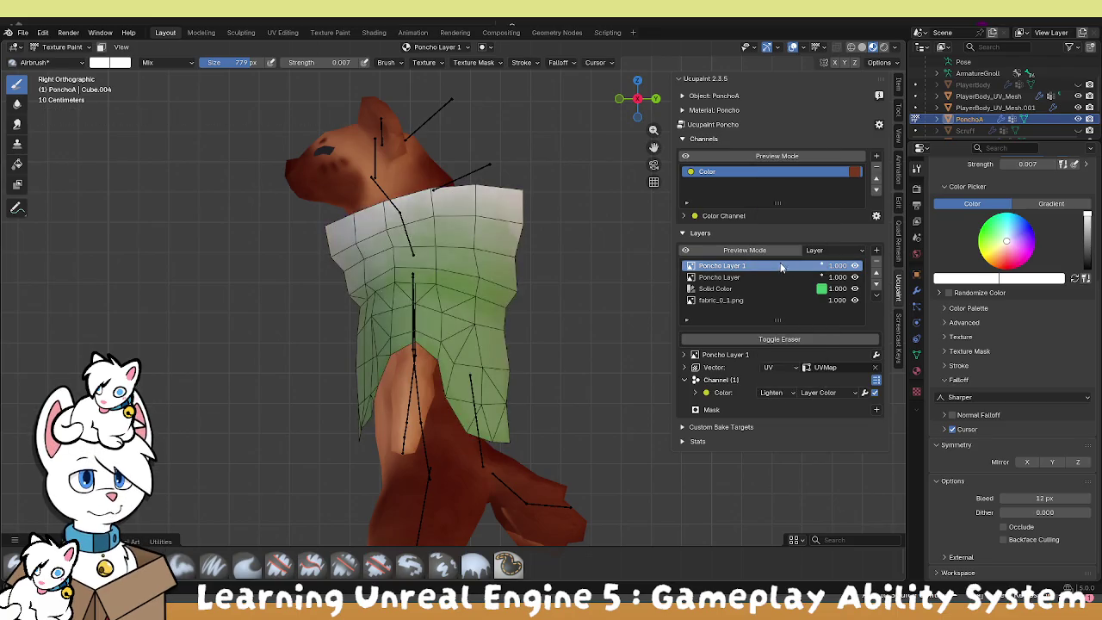
{"action": "left_click", "coordinate": [774, 392]}
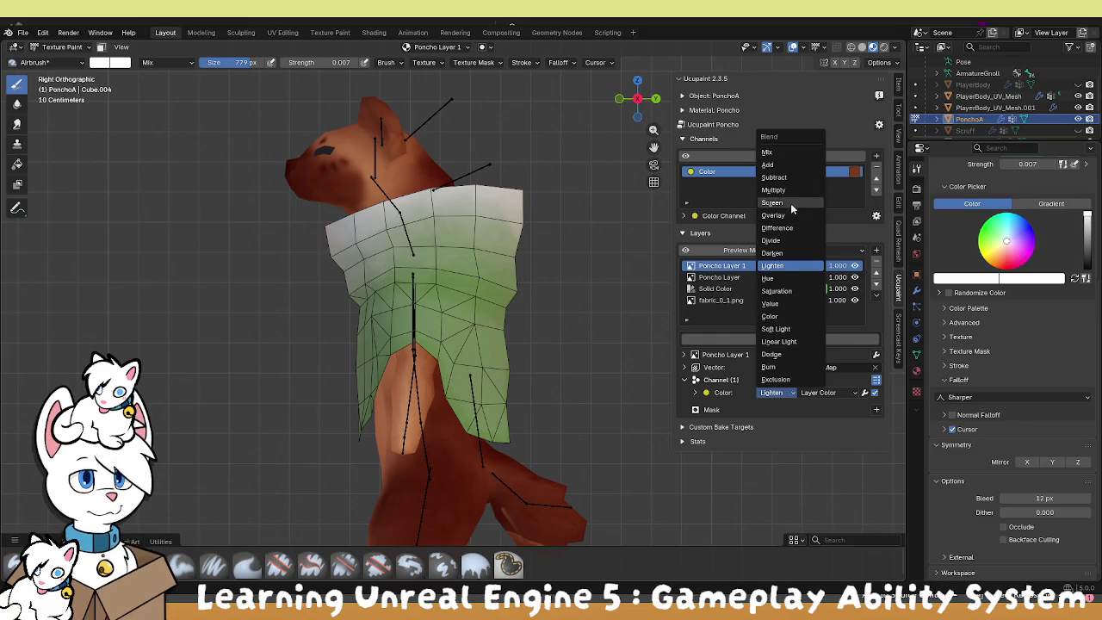
{"action": "left_click", "coordinate": [789, 214]}
{"action": "left_click", "coordinate": [772, 393]}
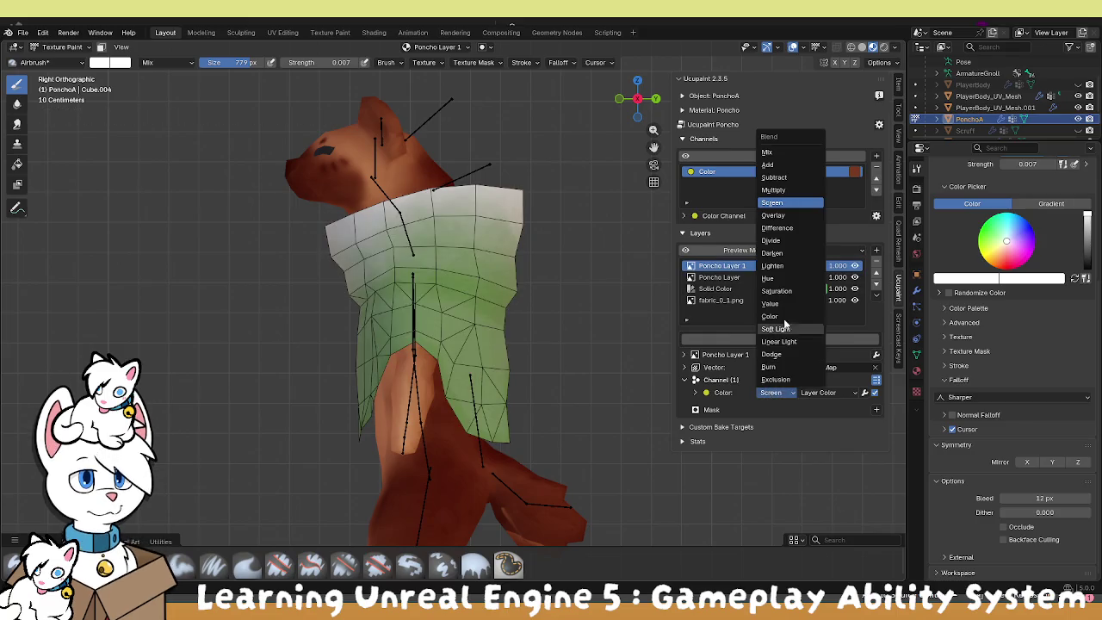
{"action": "left_click", "coordinate": [775, 329]}
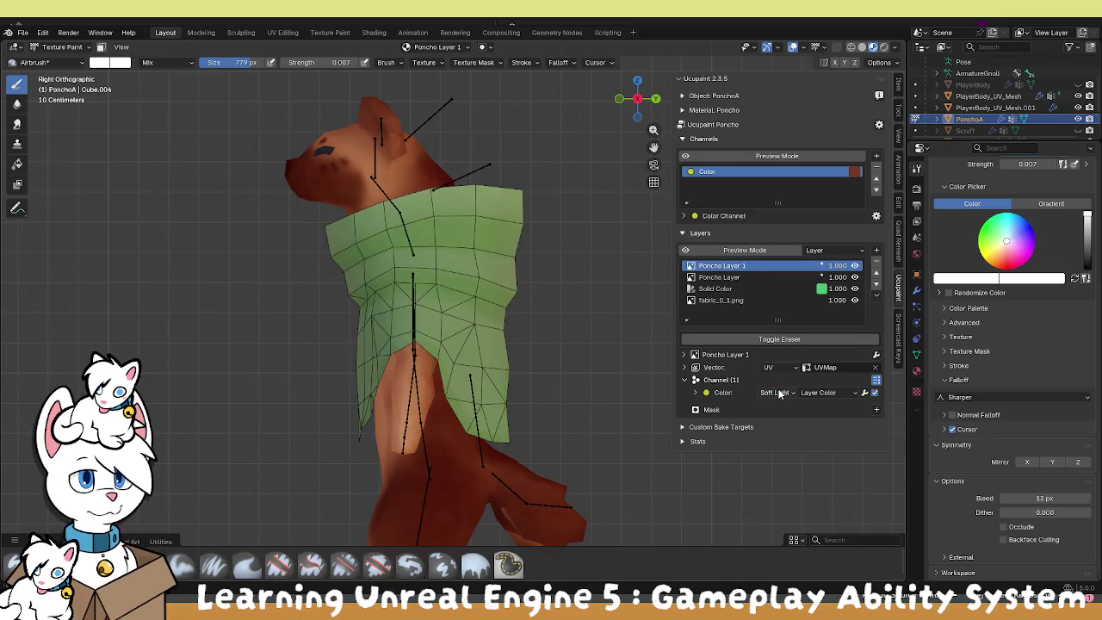
Set Poncho Layer 1's colour blend to Linear Light at factor 0.517.
{"action": "left_click", "coordinate": [774, 392]}
{"action": "left_click", "coordinate": [779, 341]}
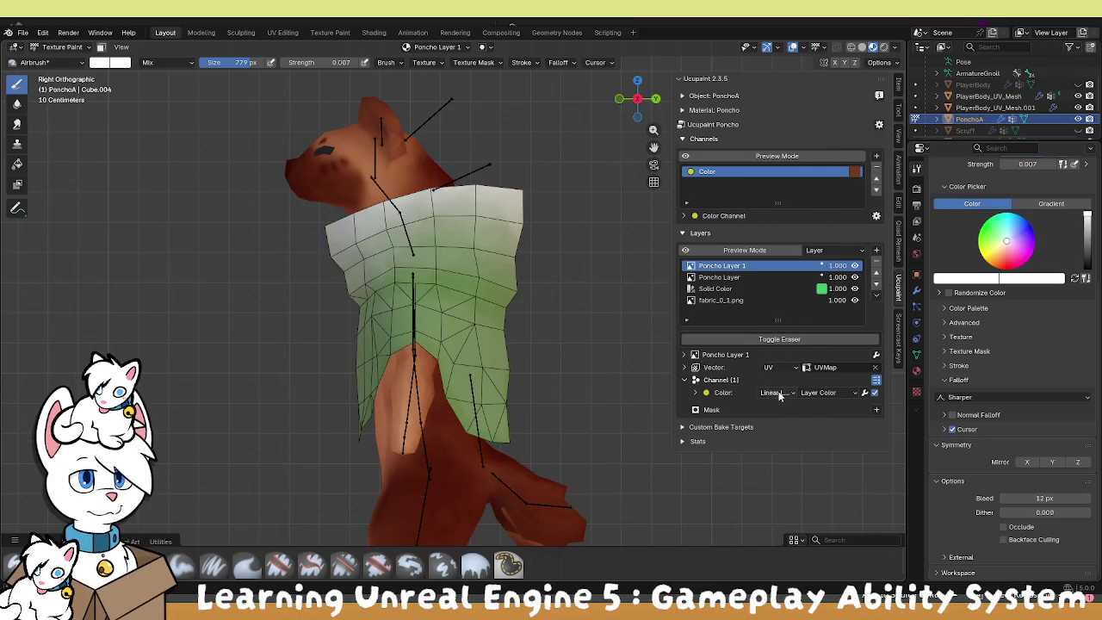
{"action": "left_click", "coordinate": [694, 394]}
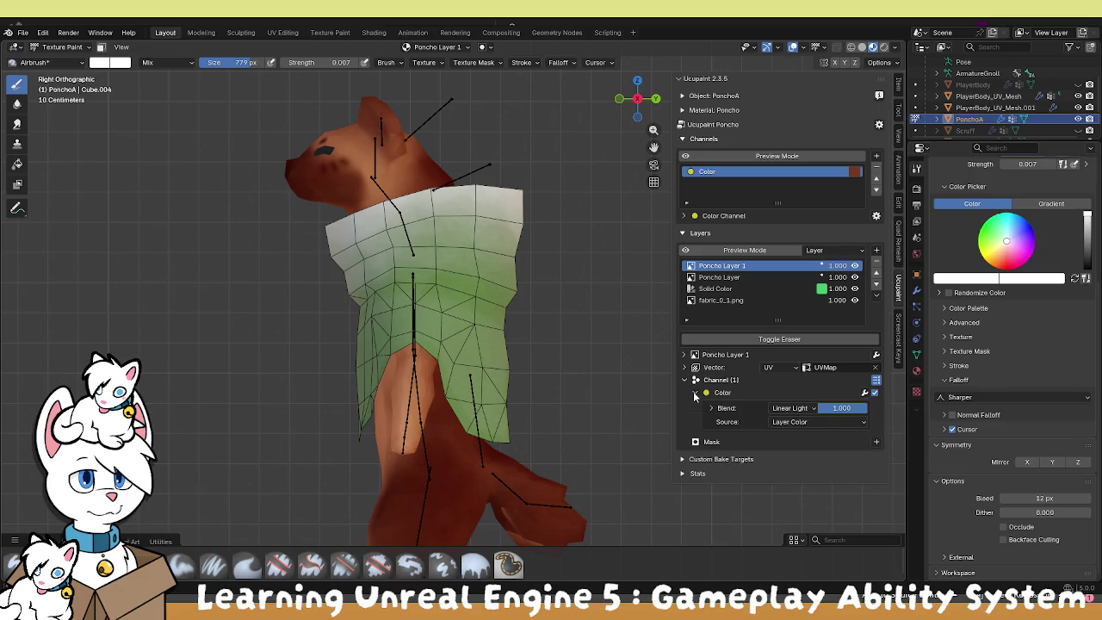
{"action": "mouse_move", "coordinate": [839, 403]}
{"action": "left_mouse_down"}
{"action": "mouse_move", "coordinate": [814, 405]}
{"action": "mouse_move", "coordinate": [836, 404]}
{"action": "left_mouse_up"}
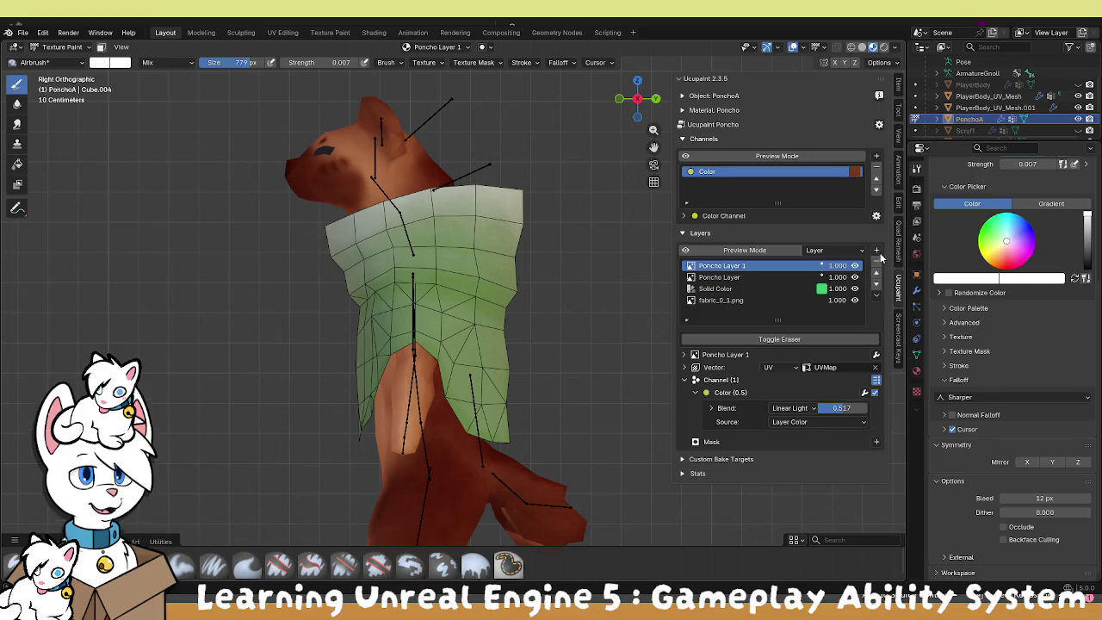
{"action": "left_click", "coordinate": [876, 251]}
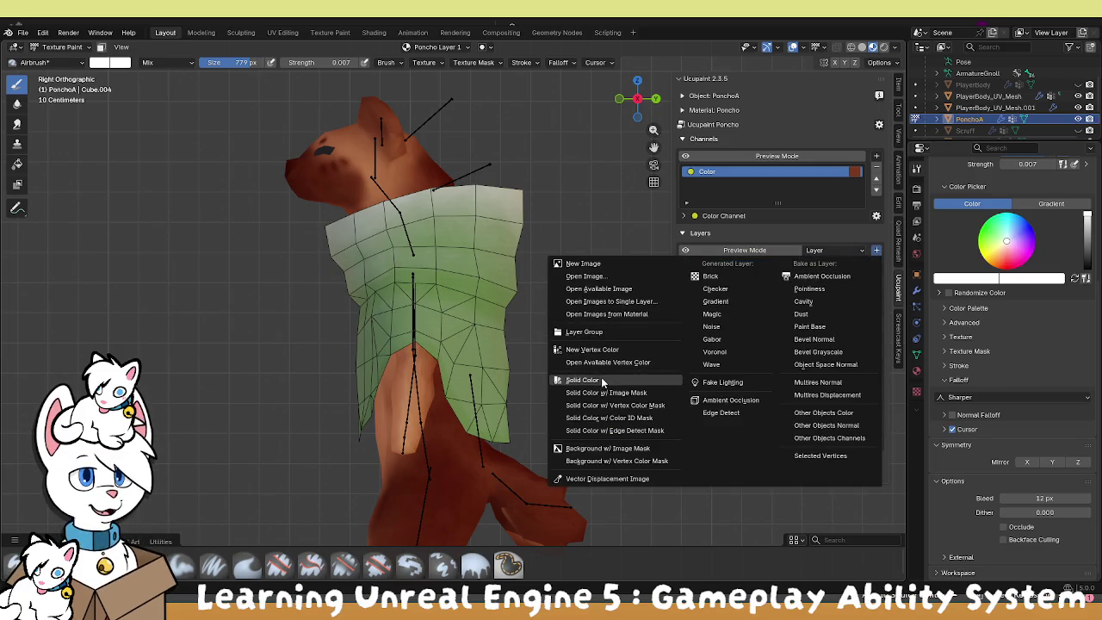
Add a new image layer, Poncho Layer 2, after backing out of a Solid Color layer.
{"action": "left_click", "coordinate": [603, 379]}
{"action": "left_click", "coordinate": [666, 438]}
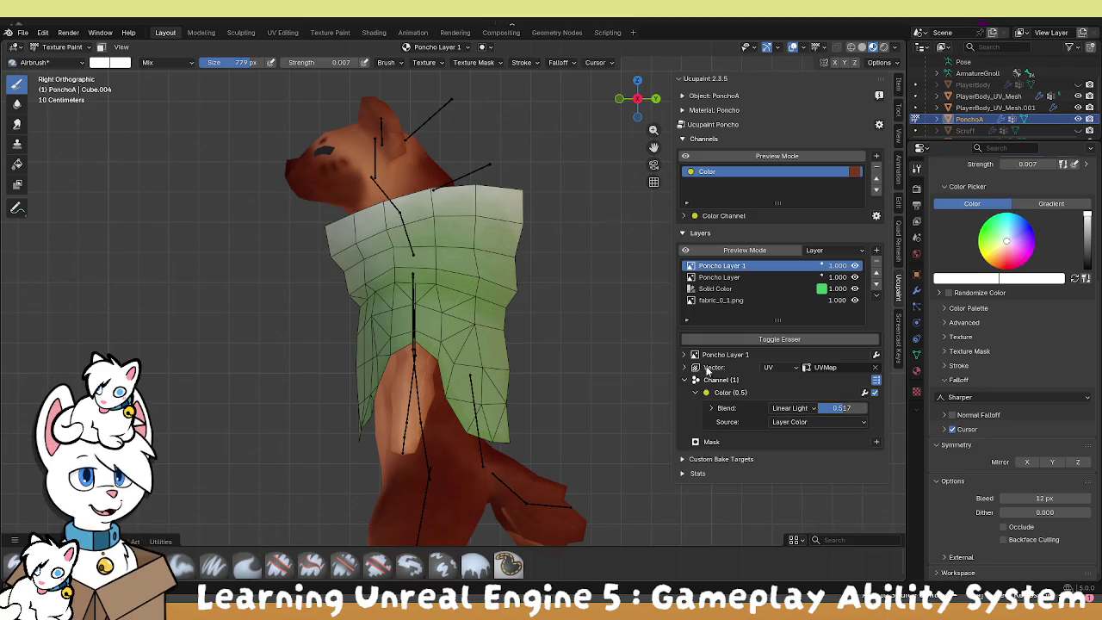
{"action": "left_click", "coordinate": [876, 251]}
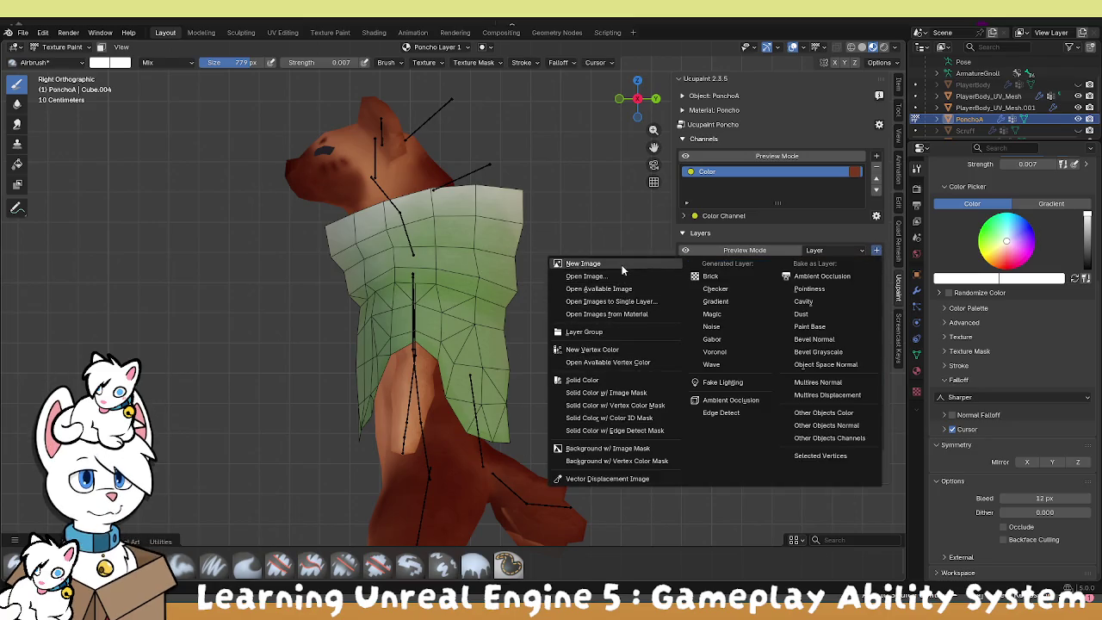
{"action": "left_click", "coordinate": [622, 267]}
{"action": "left_click", "coordinate": [592, 390]}
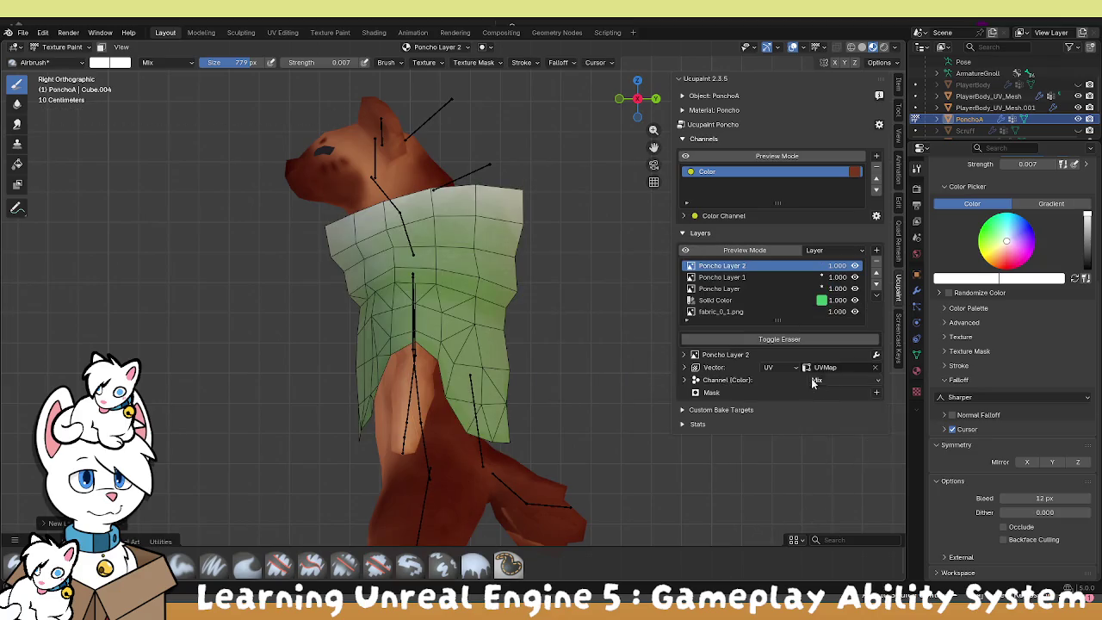
Set the paint colour to black and orbit into a perspective view.
{"action": "left_click", "coordinate": [112, 62]}
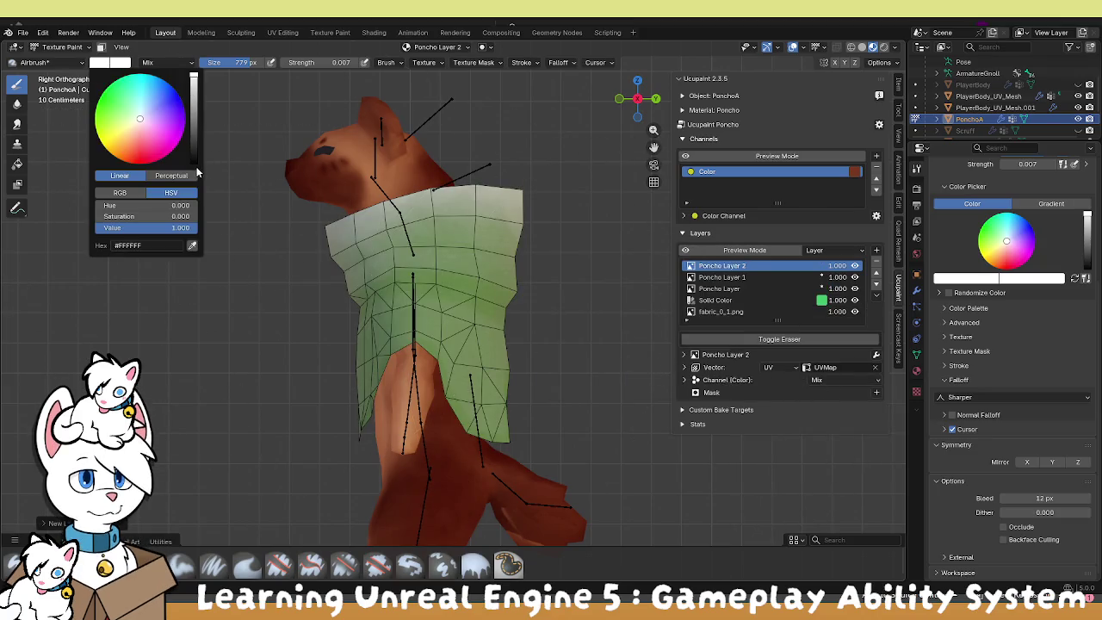
{"action": "left_click", "coordinate": [195, 165]}
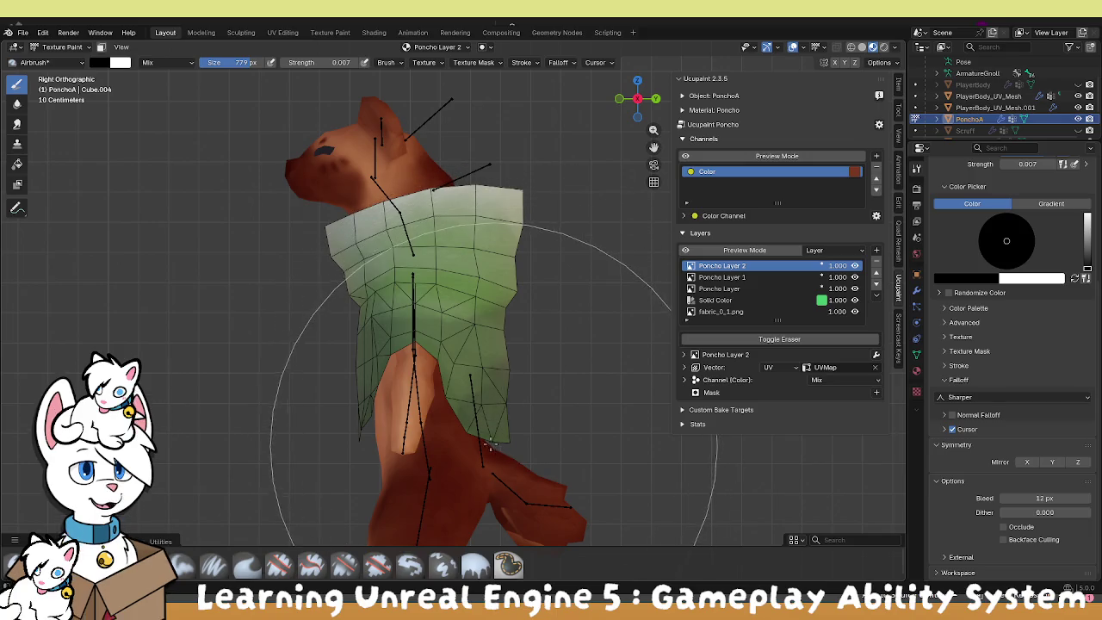
{"action": "mouse_move", "coordinate": [508, 344]}
{"action": "left_mouse_down"}
{"action": "mouse_move", "coordinate": [368, 319]}
{"action": "mouse_move", "coordinate": [443, 440]}
{"action": "mouse_move", "coordinate": [490, 305]}
{"action": "mouse_move", "coordinate": [483, 272]}
{"action": "mouse_move", "coordinate": [501, 275]}
{"action": "mouse_move", "coordinate": [629, 211]}
{"action": "left_mouse_up"}
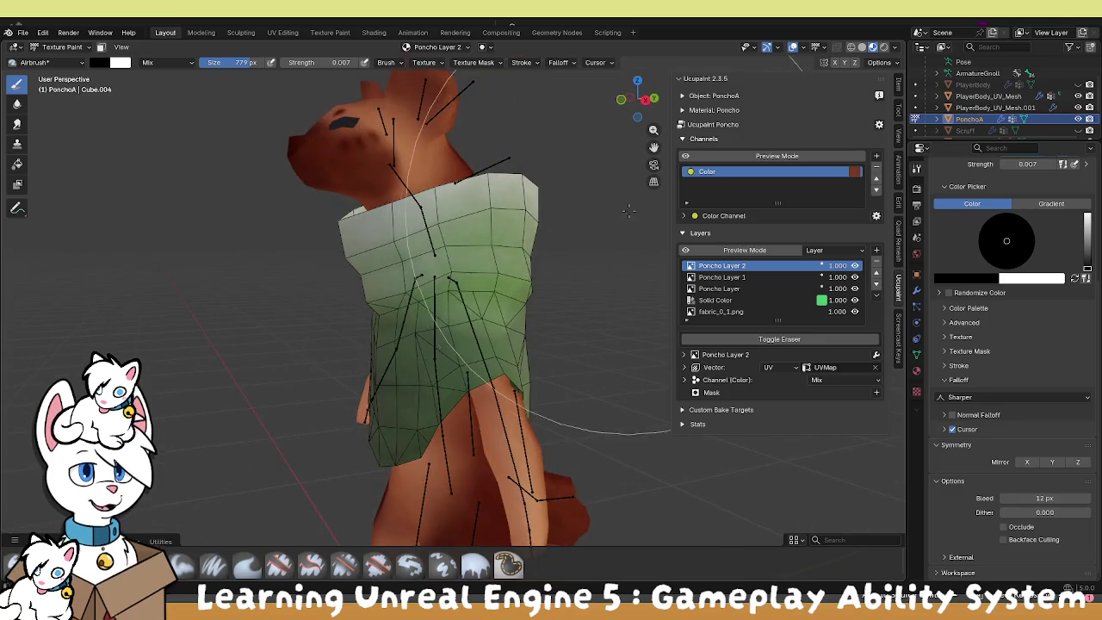
Try Darken and Dodge blending on Poncho Layer 2, settling on Burn.
{"action": "left_click", "coordinate": [816, 379]}
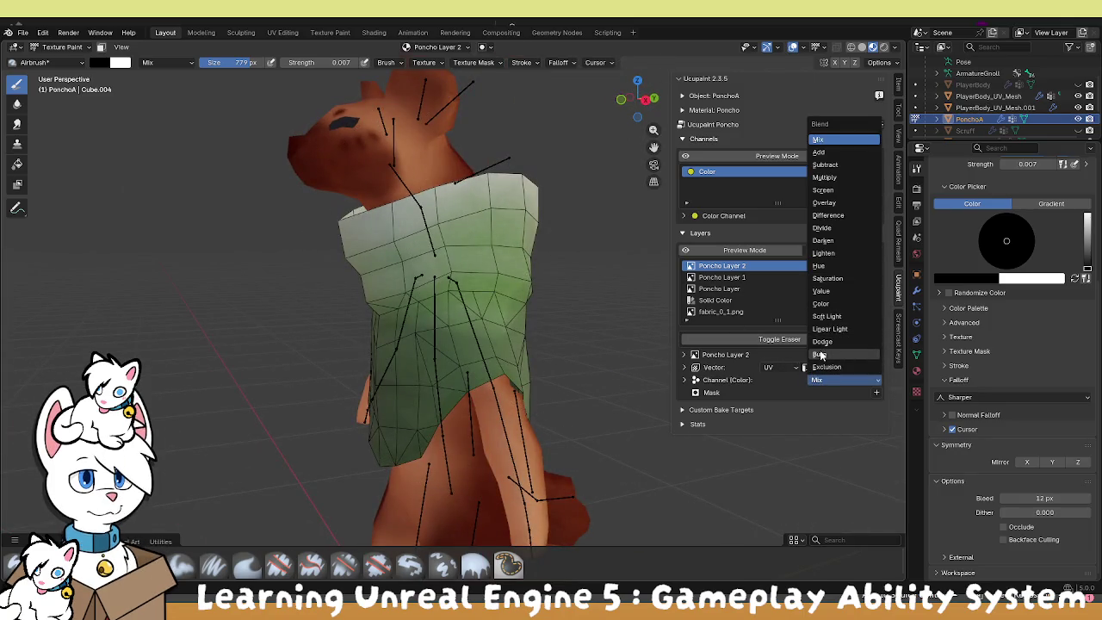
{"action": "left_click", "coordinate": [825, 241]}
{"action": "mouse_move", "coordinate": [534, 344]}
{"action": "left_mouse_down"}
{"action": "mouse_move", "coordinate": [482, 340]}
{"action": "mouse_move", "coordinate": [492, 344]}
{"action": "left_mouse_up"}
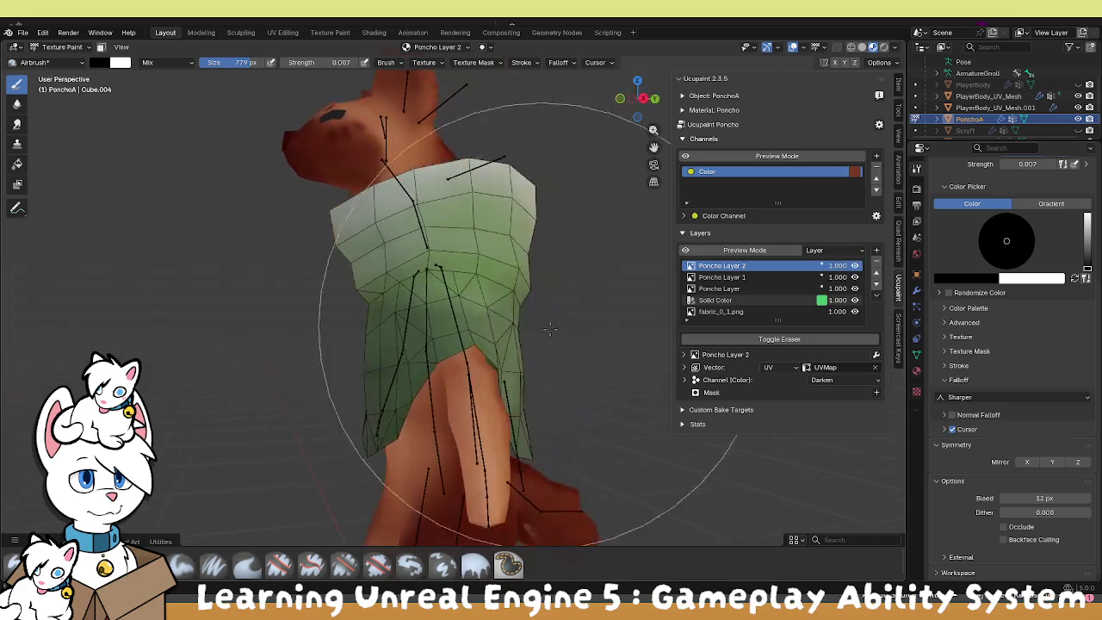
{"action": "left_click", "coordinate": [826, 379]}
{"action": "left_click", "coordinate": [828, 351]}
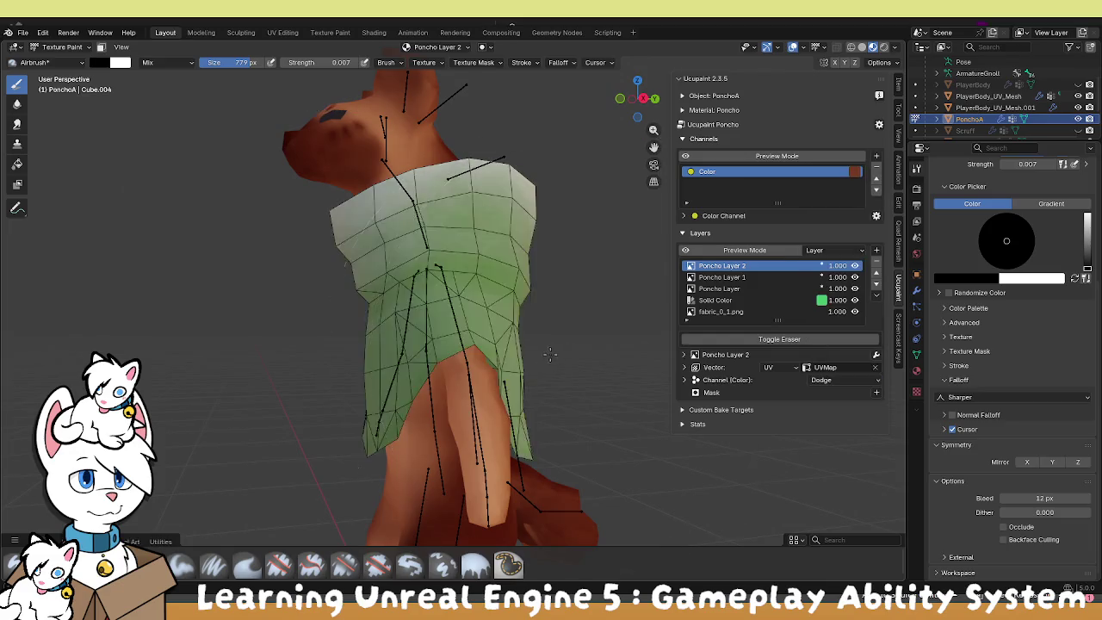
{"action": "left_click_drag", "start_coordinate": [517, 345], "coordinate": [550, 344]}
{"action": "left_click", "coordinate": [826, 380]}
{"action": "left_click", "coordinate": [827, 353]}
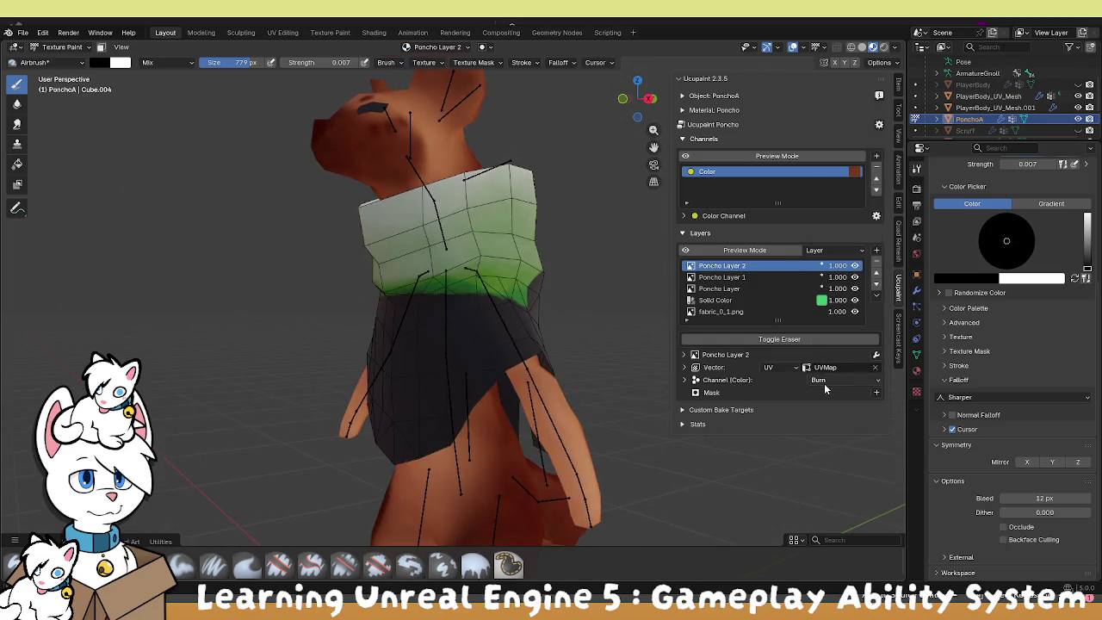
Expand Poncho Layer 2's Color channel and lower its Burn blend factor to 0.092.
{"action": "left_click", "coordinate": [825, 383]}
{"action": "left_click", "coordinate": [723, 381]}
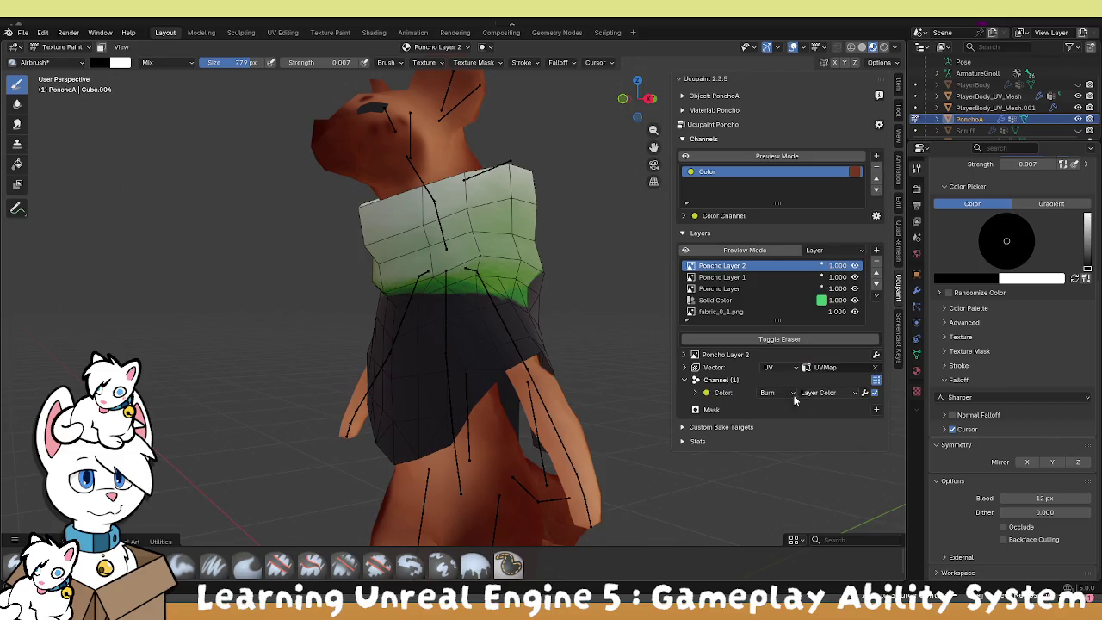
{"action": "left_click", "coordinate": [714, 394]}
{"action": "left_click_drag", "start_coordinate": [864, 408], "coordinate": [822, 408]}
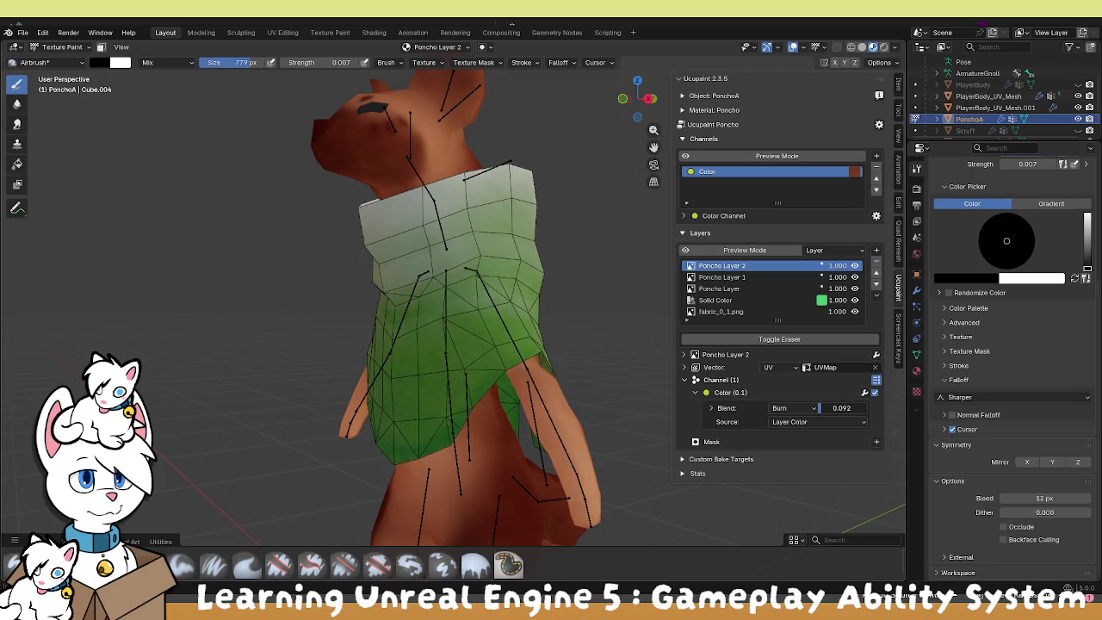
{"action": "mouse_move", "coordinate": [506, 361]}
{"action": "left_mouse_down"}
{"action": "mouse_move", "coordinate": [516, 361]}
{"action": "mouse_move", "coordinate": [480, 369]}
{"action": "left_mouse_up"}
{"action": "left_click", "coordinate": [722, 277]}
Switch Poncho Layer 1 to Dodge blending at full 1.000 strength.
{"action": "mouse_move", "coordinate": [842, 413]}
{"action": "left_mouse_down"}
{"action": "mouse_move", "coordinate": [822, 413]}
{"action": "mouse_move", "coordinate": [833, 413]}
{"action": "left_mouse_up"}
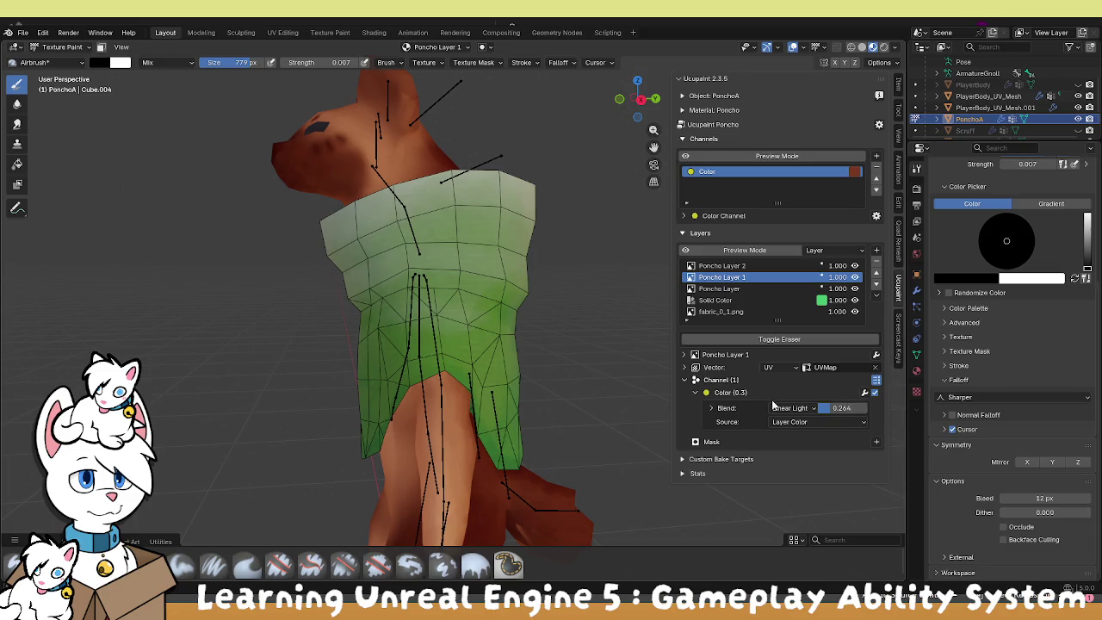
{"action": "left_click", "coordinate": [783, 408]}
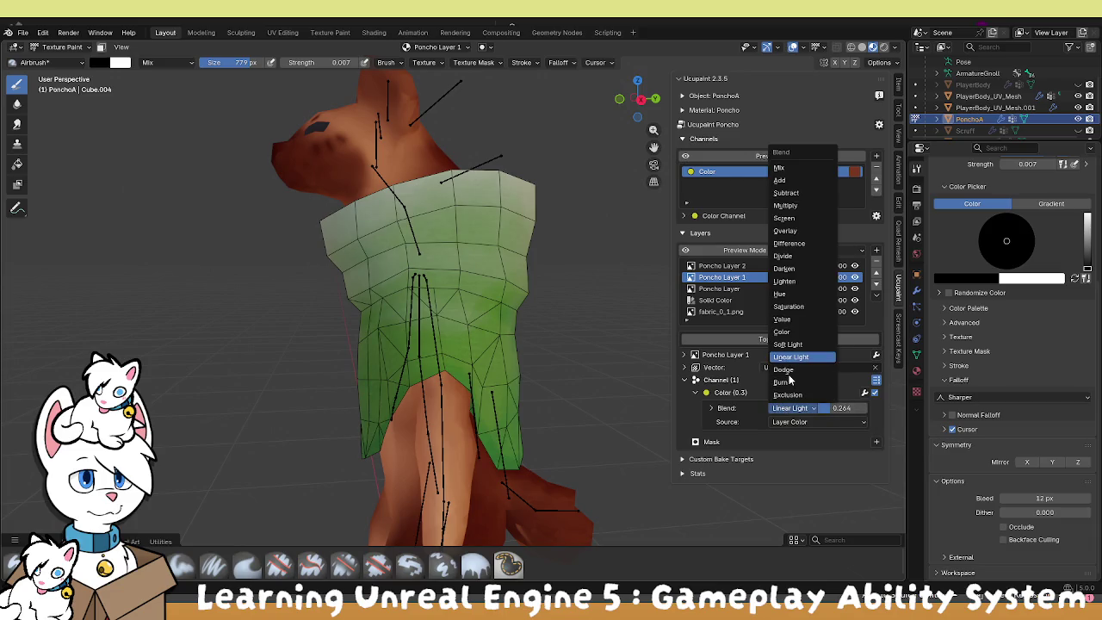
{"action": "left_click", "coordinate": [784, 369]}
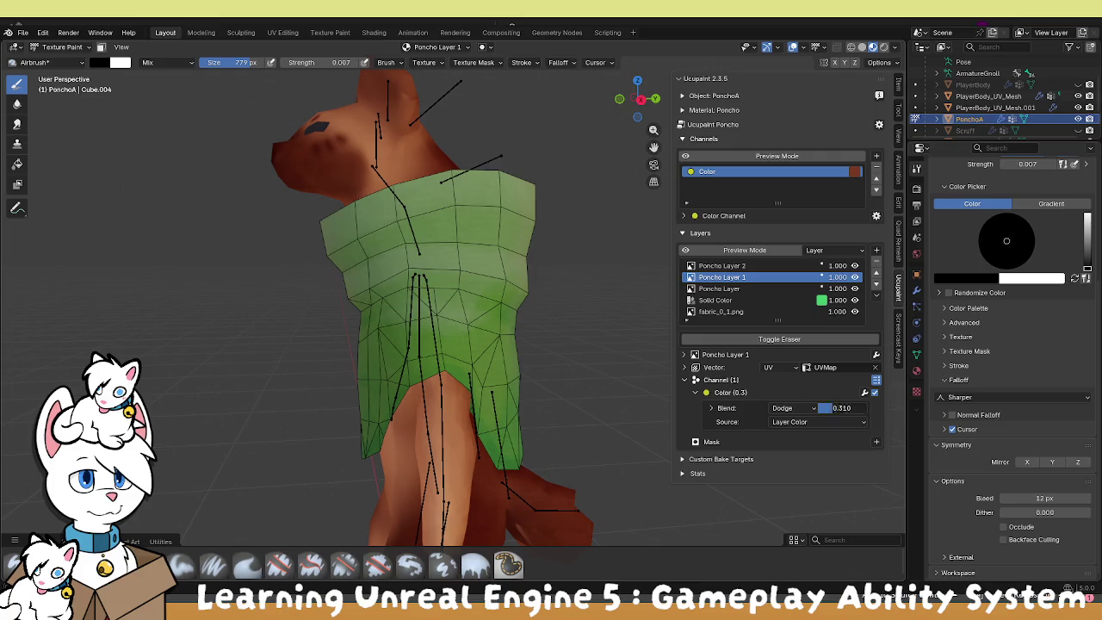
{"action": "left_click_drag", "start_coordinate": [834, 408], "coordinate": [868, 408]}
{"action": "mouse_move", "coordinate": [527, 365]}
{"action": "left_mouse_down"}
{"action": "mouse_move", "coordinate": [551, 357]}
{"action": "mouse_move", "coordinate": [529, 344]}
{"action": "mouse_move", "coordinate": [654, 339]}
{"action": "left_mouse_up"}
{"action": "scroll", "coordinate": [611, 344], "scroll_direction": "up", "scroll_amount": 3}
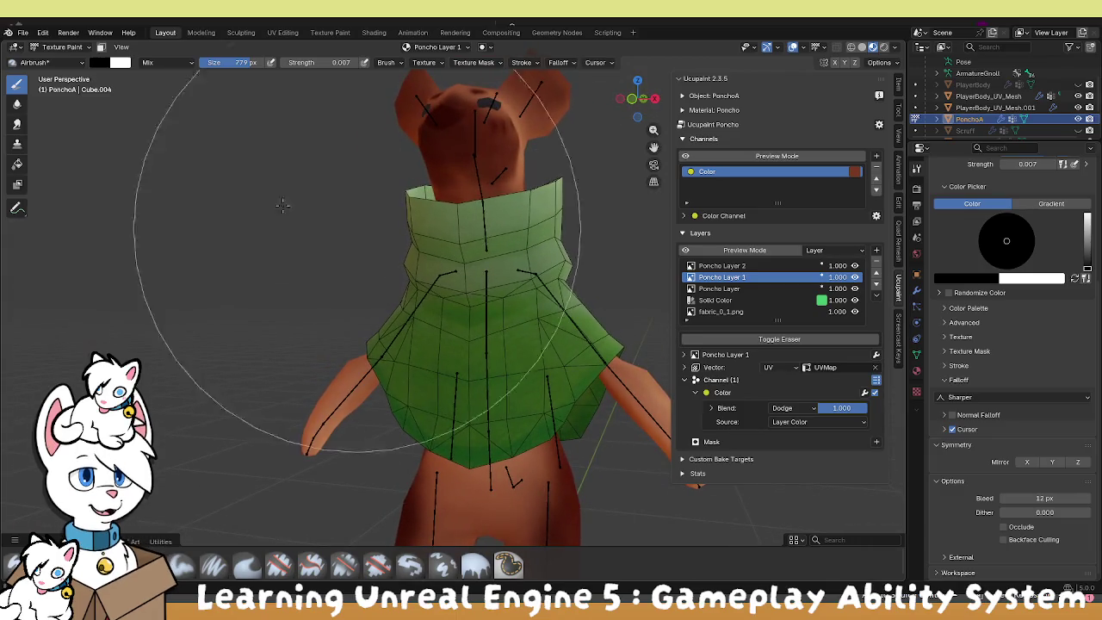
Leave texture painting and return to Object Mode.
{"action": "left_click", "coordinate": [58, 47]}
{"action": "left_click", "coordinate": [64, 57]}
{"action": "left_click_drag", "start_coordinate": [243, 226], "coordinate": [773, 81]}
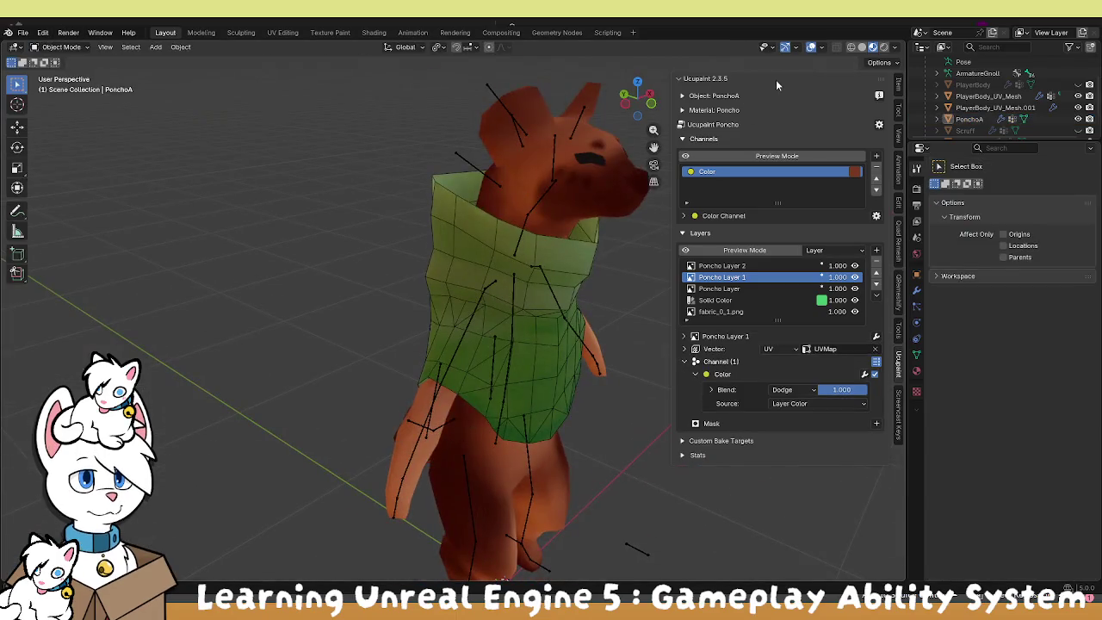
Turn off the poncho's wireframe display and hide the viewport overlays.
{"action": "left_click", "coordinate": [544, 352]}
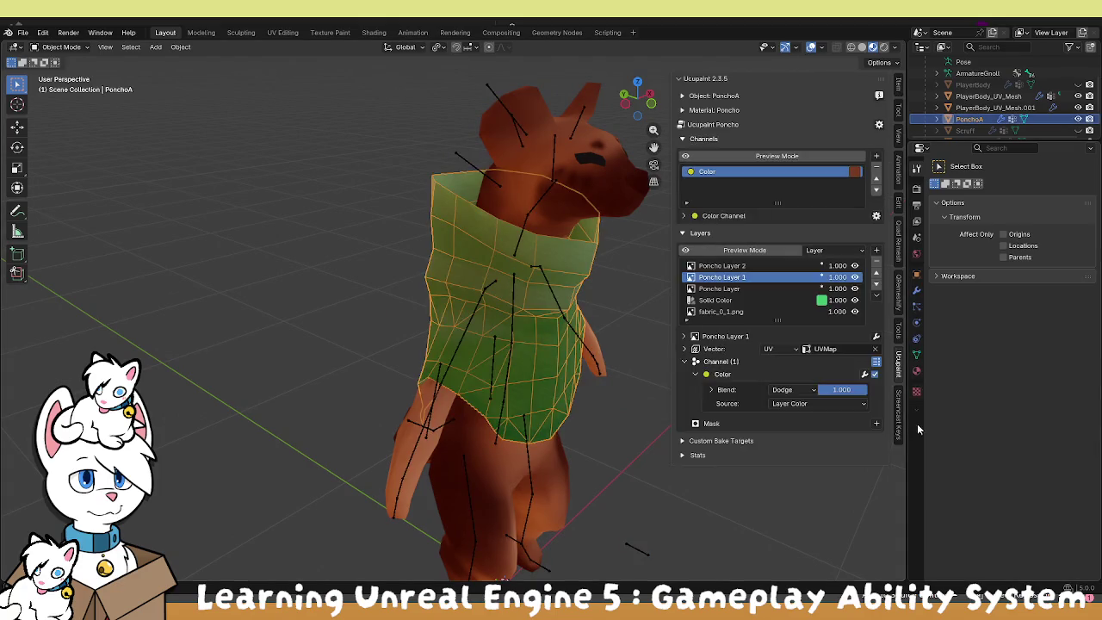
{"action": "left_click", "coordinate": [916, 274]}
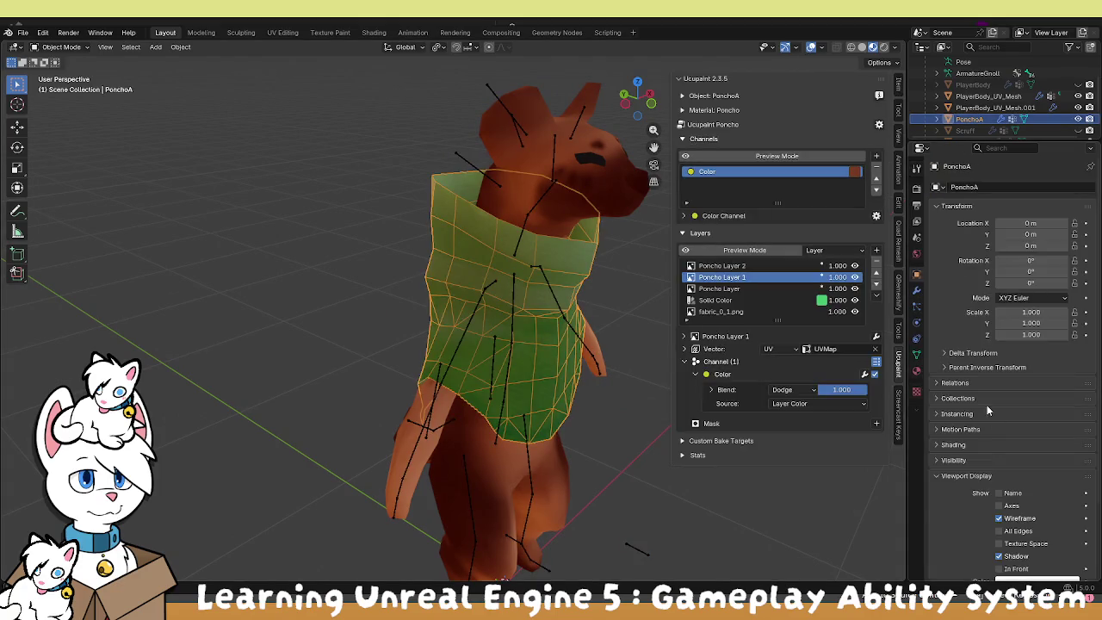
{"action": "scroll", "coordinate": [988, 410], "scroll_direction": "down", "scroll_amount": 2}
{"action": "left_click", "coordinate": [999, 449]}
{"action": "left_click", "coordinate": [646, 483]}
{"action": "mouse_move", "coordinate": [646, 482]}
{"action": "left_mouse_down"}
{"action": "mouse_move", "coordinate": [493, 456]}
{"action": "mouse_move", "coordinate": [517, 469]}
{"action": "left_mouse_up"}
{"action": "scroll", "coordinate": [493, 457], "scroll_direction": "down", "scroll_amount": 4}
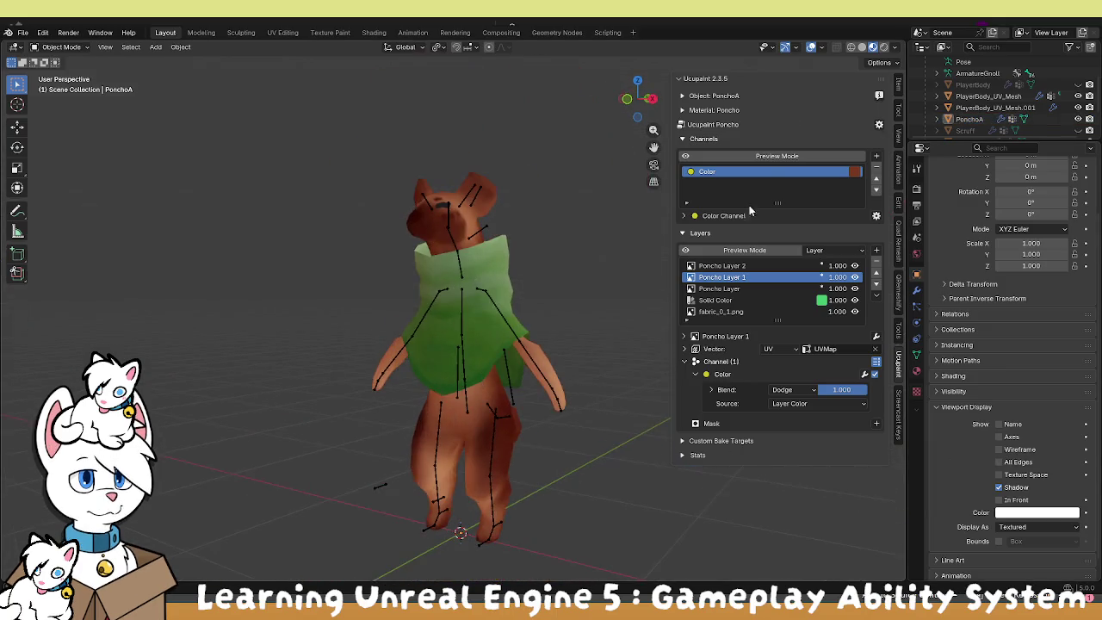
{"action": "left_click", "coordinate": [809, 50]}
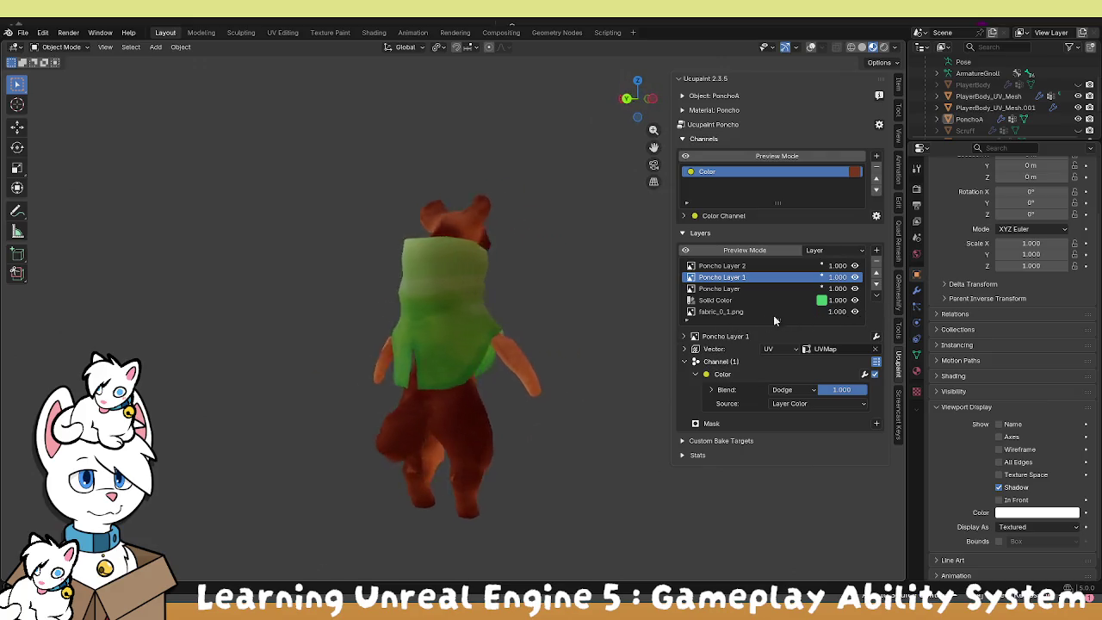
Unhide the Scruff and TailFluff objects in the outliner, then select the body mesh.
{"action": "mouse_move", "coordinate": [399, 342]}
{"action": "left_mouse_down"}
{"action": "mouse_move", "coordinate": [549, 317]}
{"action": "mouse_move", "coordinate": [499, 334]}
{"action": "mouse_move", "coordinate": [593, 352]}
{"action": "mouse_move", "coordinate": [585, 397]}
{"action": "mouse_move", "coordinate": [503, 361]}
{"action": "mouse_move", "coordinate": [477, 331]}
{"action": "left_mouse_up"}
{"action": "left_click_drag", "start_coordinate": [977, 142], "coordinate": [982, 228]}
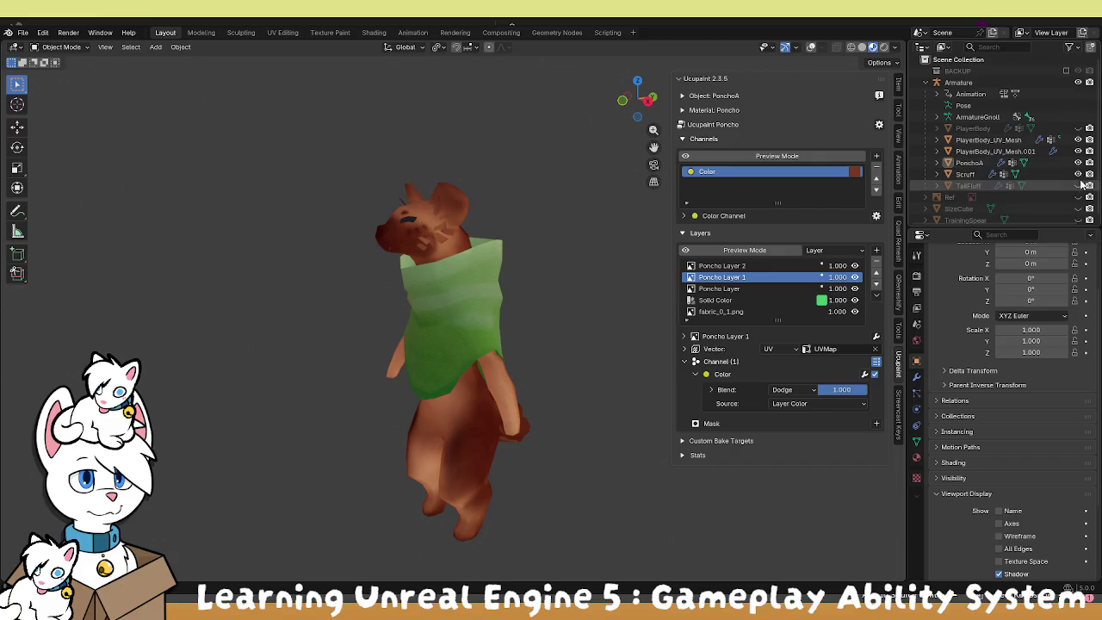
{"action": "mouse_move", "coordinate": [620, 258]}
{"action": "left_mouse_down"}
{"action": "mouse_move", "coordinate": [534, 304]}
{"action": "mouse_move", "coordinate": [541, 229]}
{"action": "mouse_move", "coordinate": [475, 222]}
{"action": "mouse_move", "coordinate": [447, 235]}
{"action": "mouse_move", "coordinate": [335, 239]}
{"action": "mouse_move", "coordinate": [394, 303]}
{"action": "mouse_move", "coordinate": [413, 258]}
{"action": "left_mouse_up"}
{"action": "left_click", "coordinate": [1078, 175]}
{"action": "left_click", "coordinate": [1078, 184]}
{"action": "mouse_move", "coordinate": [568, 301]}
{"action": "left_mouse_down"}
{"action": "mouse_move", "coordinate": [861, 314]}
{"action": "mouse_move", "coordinate": [44, 304]}
{"action": "mouse_move", "coordinate": [207, 290]}
{"action": "mouse_move", "coordinate": [265, 301]}
{"action": "mouse_move", "coordinate": [254, 305]}
{"action": "left_mouse_up"}
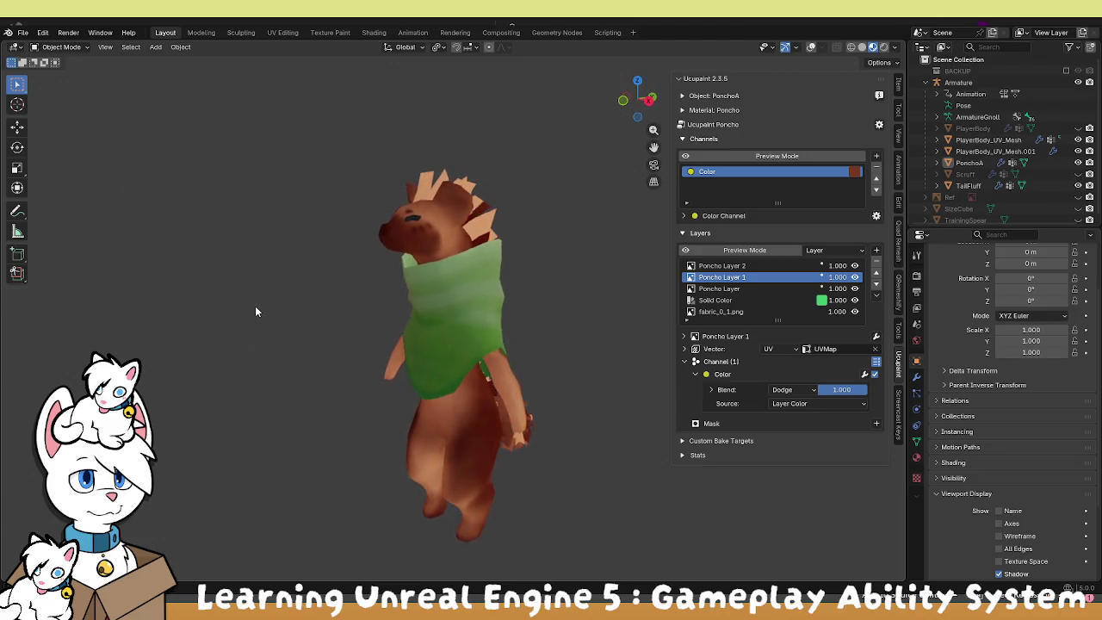
{"action": "left_click", "coordinate": [446, 433]}
{"action": "scroll", "coordinate": [437, 422], "scroll_direction": "up", "scroll_amount": 2}
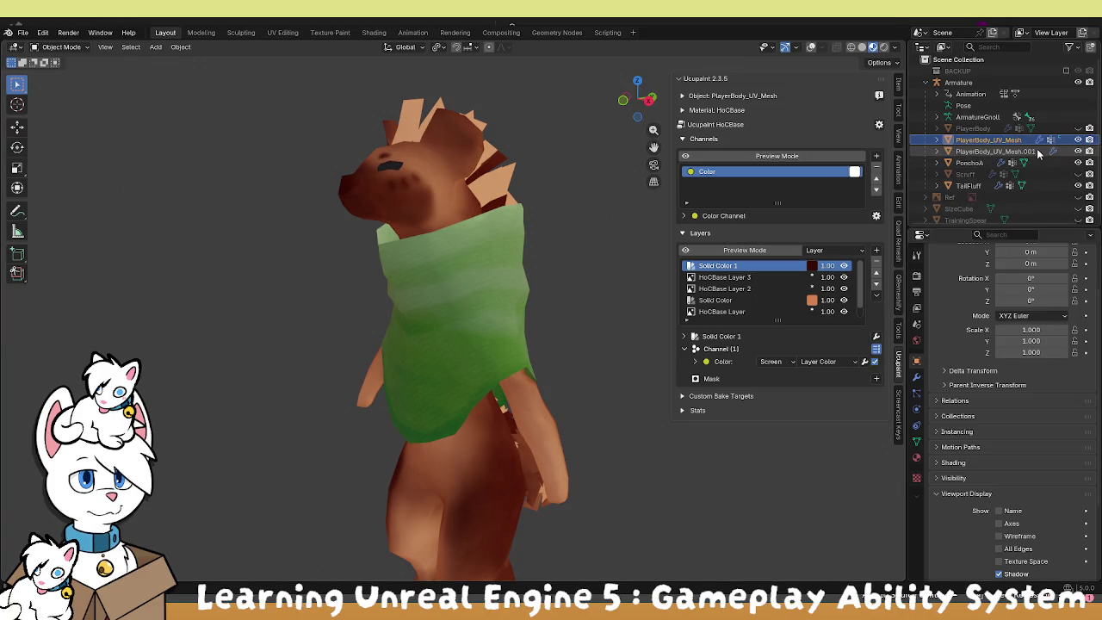
Duplicate the body mesh in place and replace its HoCBase and Eyes slots with one new Material.
{"action": "key", "text": "shift+d"}
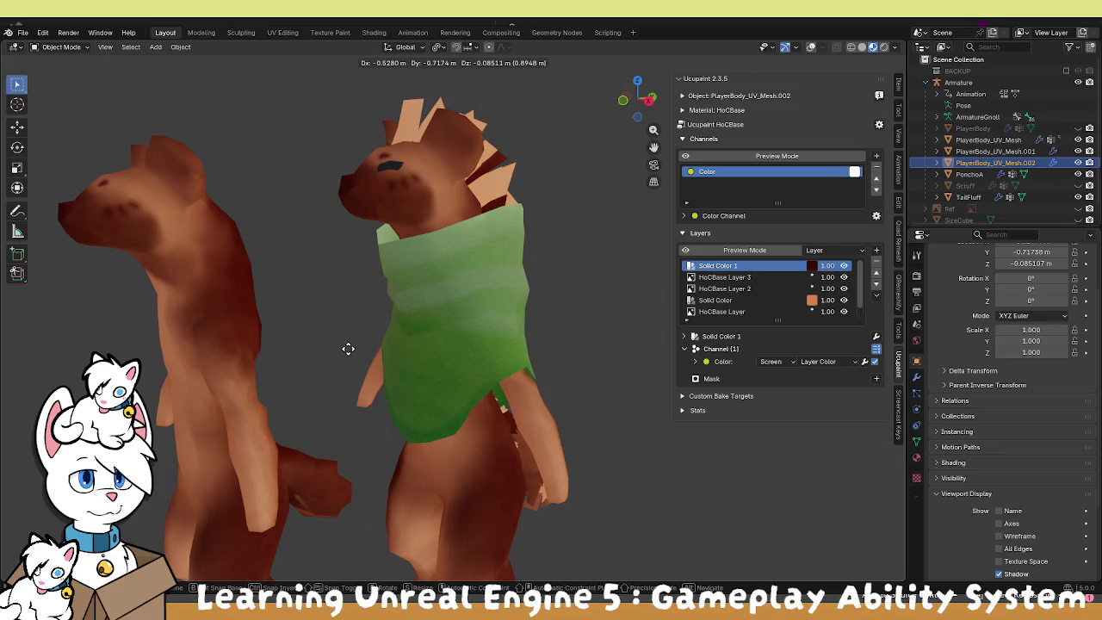
{"action": "key", "text": "Escape"}
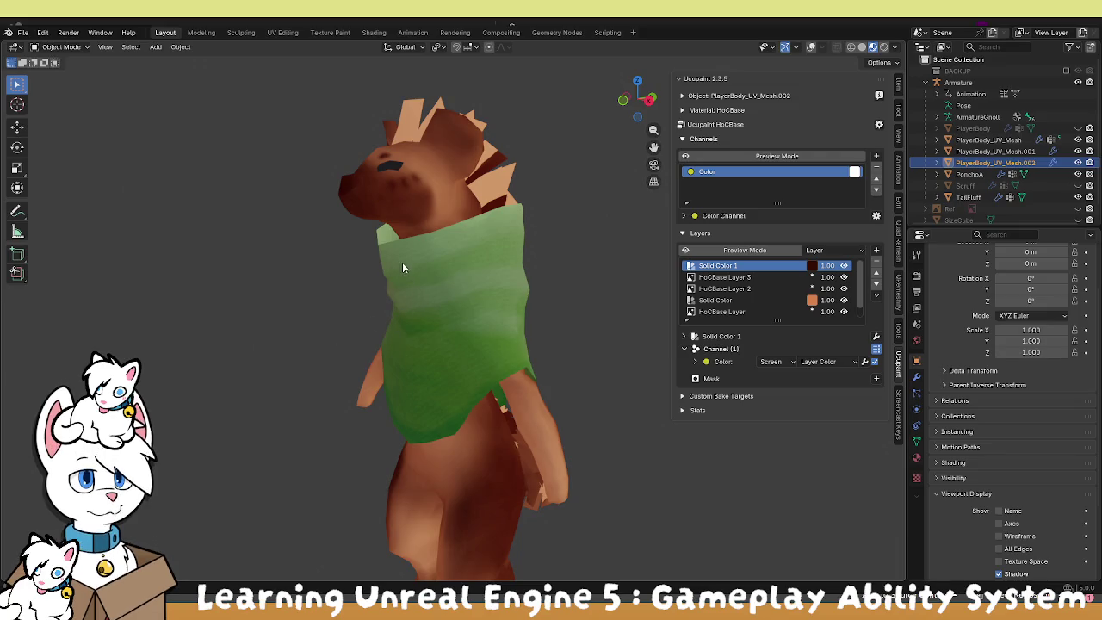
{"action": "left_click", "coordinate": [918, 458]}
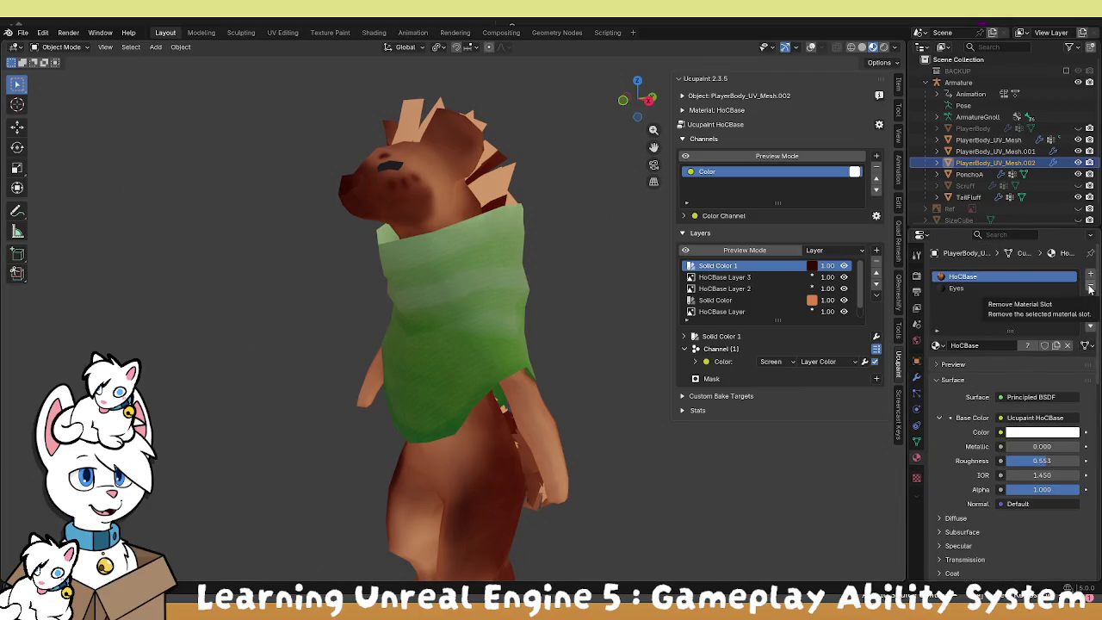
{"action": "left_click", "coordinate": [1089, 289]}
{"action": "left_click", "coordinate": [1090, 289]}
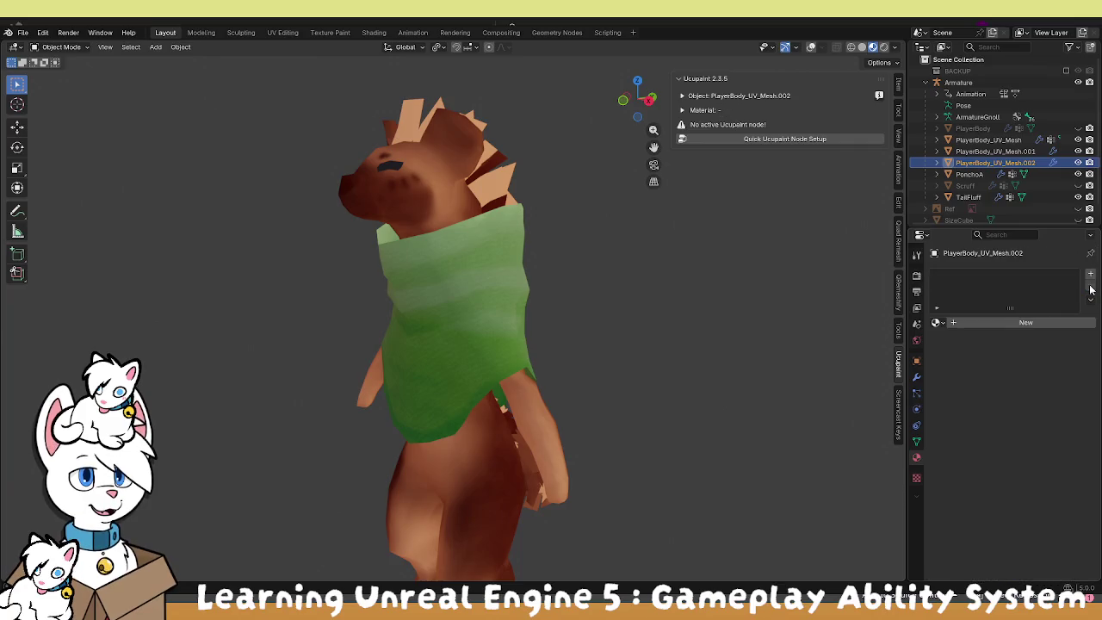
{"action": "left_click", "coordinate": [957, 323]}
{"action": "left_click", "coordinate": [1039, 394]}
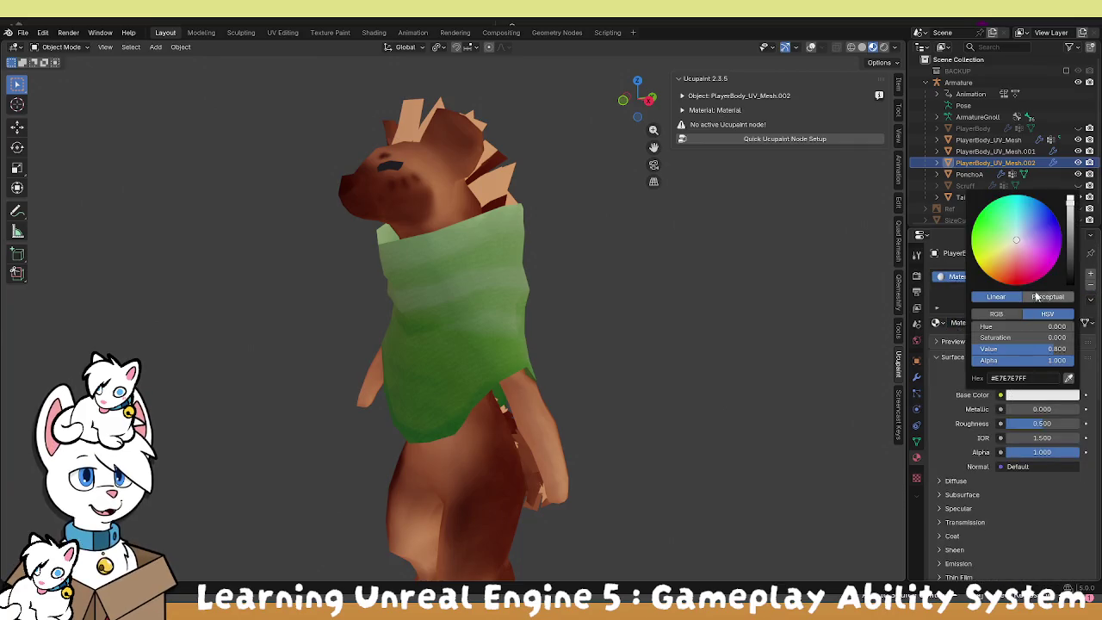
Make the copy's material black with camera backface culling, then enter Edit Mode.
{"action": "left_click", "coordinate": [1070, 284]}
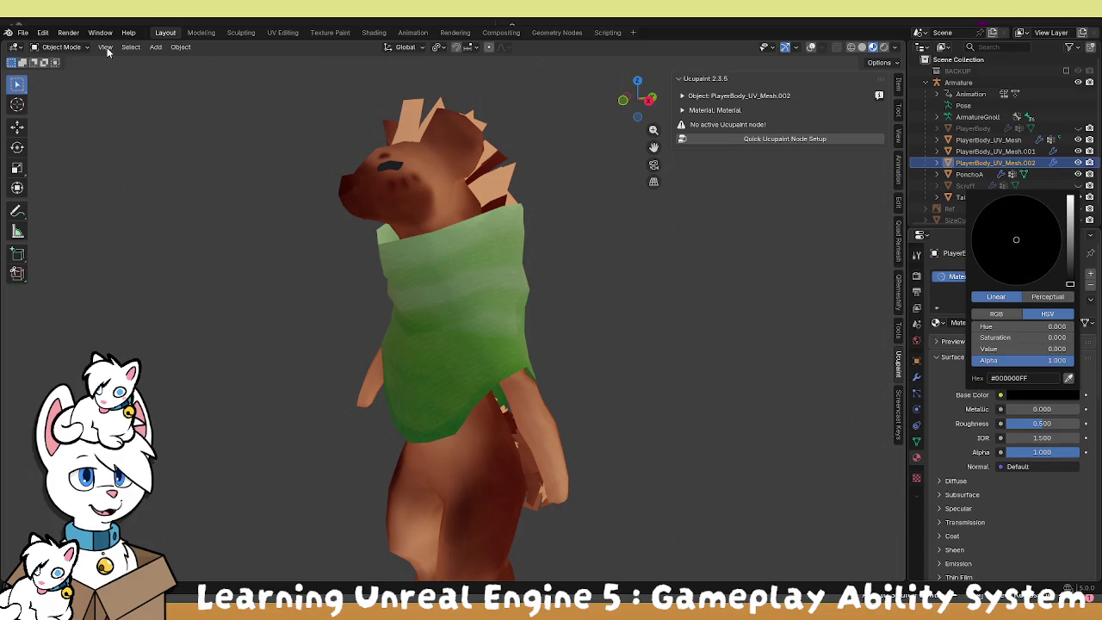
{"action": "scroll", "coordinate": [973, 454], "scroll_direction": "down", "scroll_amount": 4}
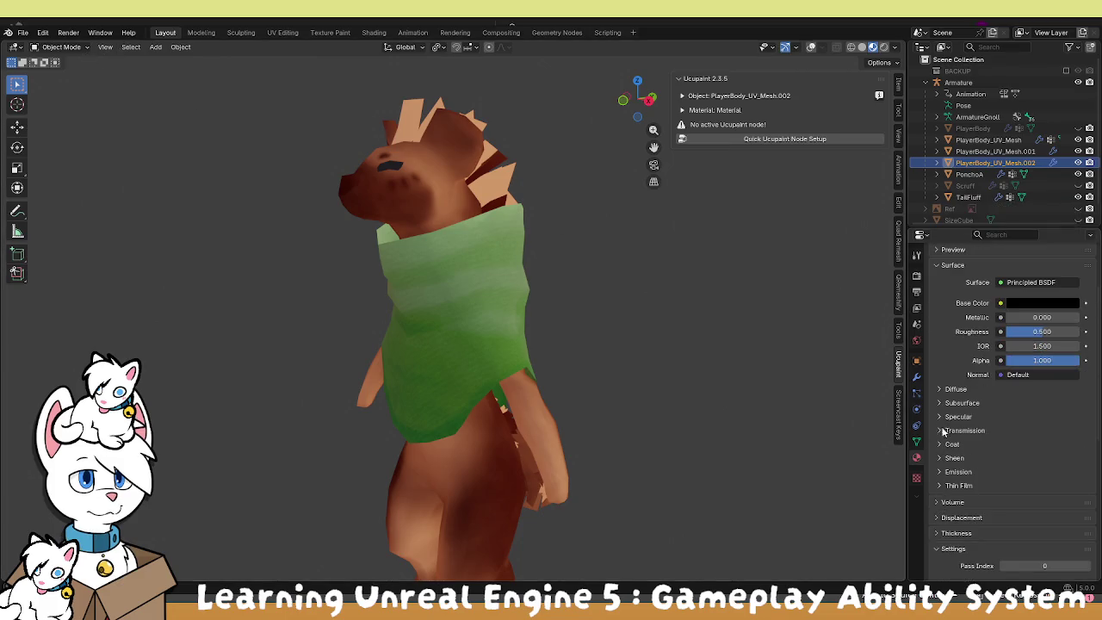
{"action": "scroll", "coordinate": [947, 431], "scroll_direction": "down", "scroll_amount": 4}
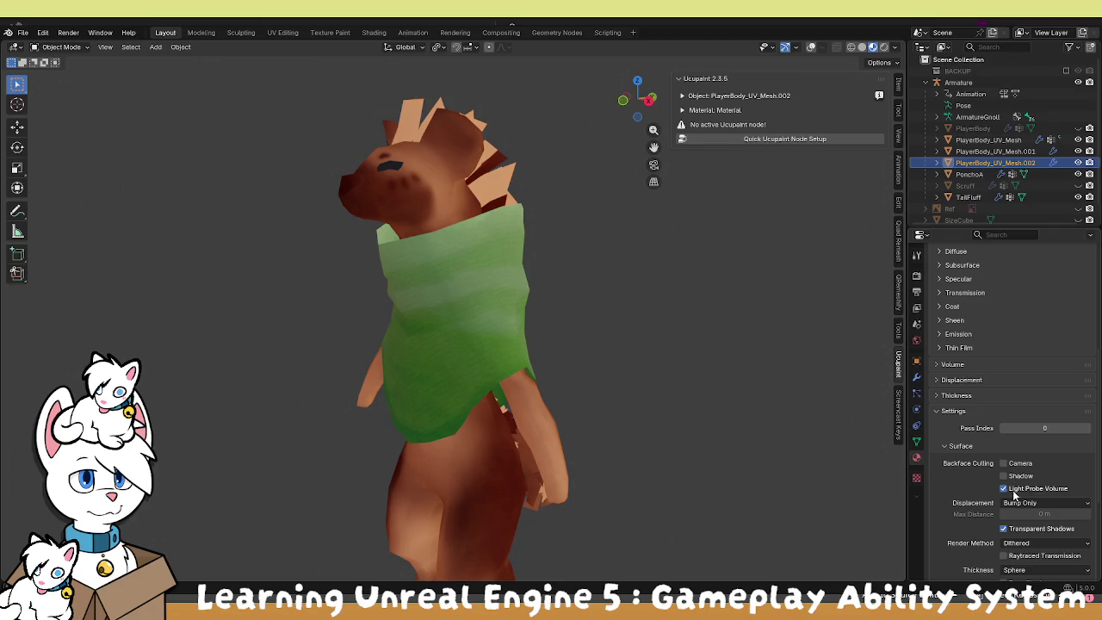
{"action": "scroll", "coordinate": [1006, 502], "scroll_direction": "down", "scroll_amount": 2}
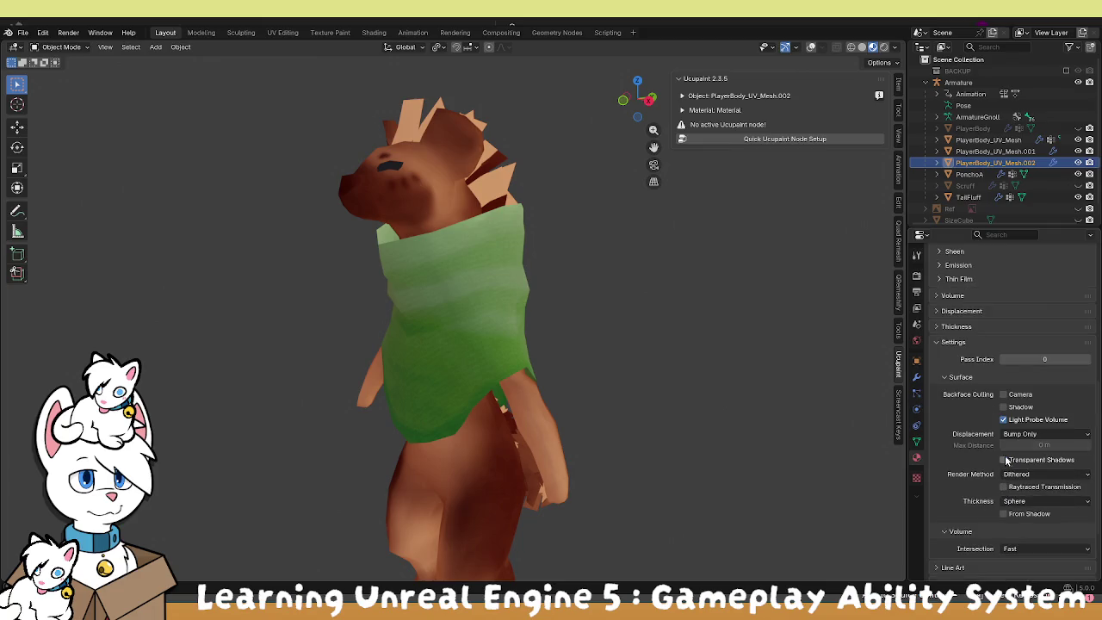
{"action": "left_click", "coordinate": [1004, 397]}
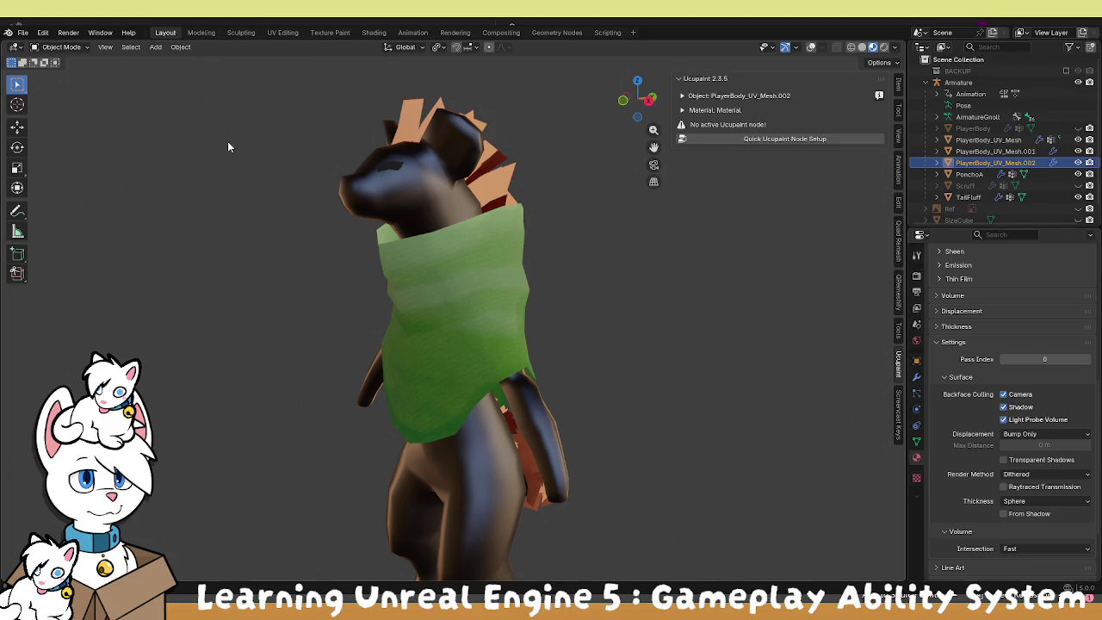
{"action": "left_click", "coordinate": [60, 47]}
{"action": "left_click", "coordinate": [53, 74]}
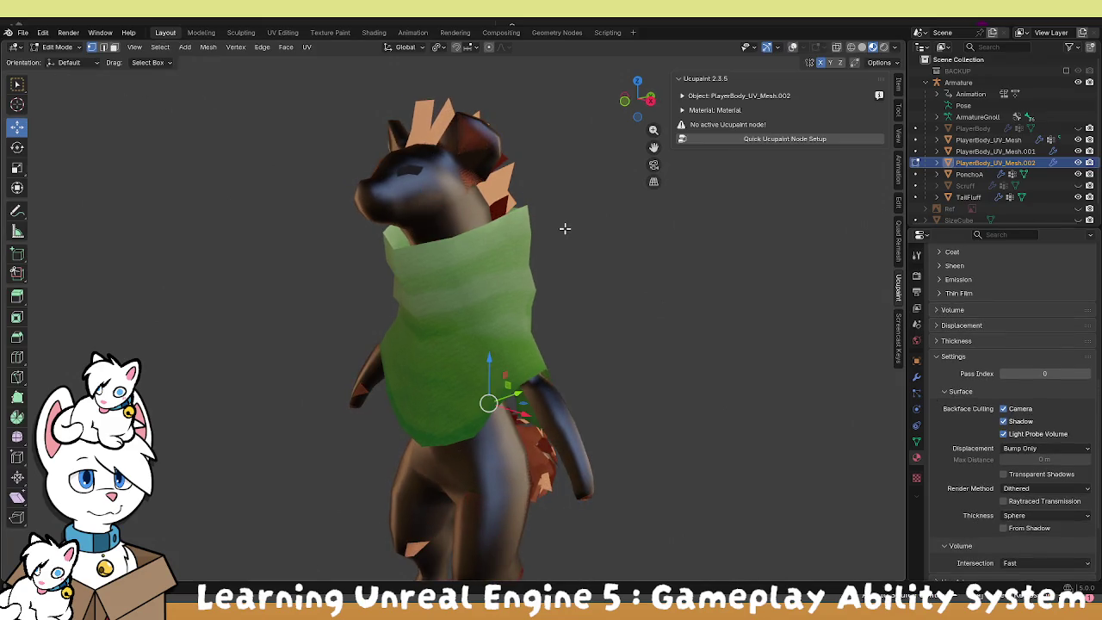
Try a To Sphere deformation on the copy and undo it.
{"action": "key", "text": "shift+alt+s"}
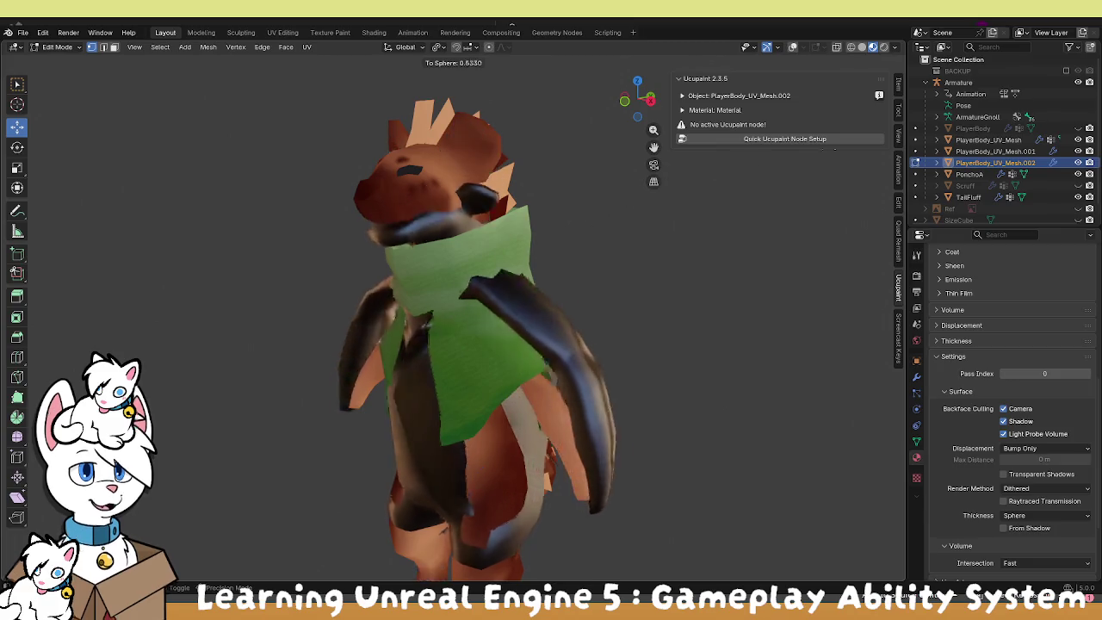
{"action": "left_click", "coordinate": [320, 113]}
{"action": "mouse_move", "coordinate": [319, 113]}
{"action": "left_mouse_down"}
{"action": "mouse_move", "coordinate": [575, 205]}
{"action": "mouse_move", "coordinate": [369, 229]}
{"action": "mouse_move", "coordinate": [361, 221]}
{"action": "mouse_move", "coordinate": [551, 194]}
{"action": "left_mouse_up"}
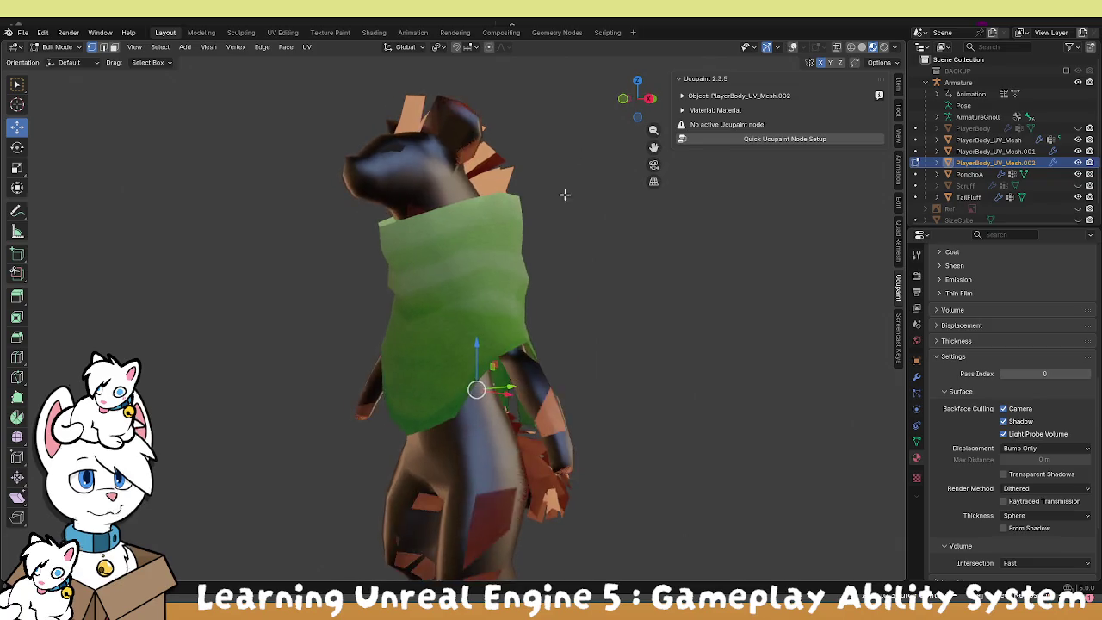
{"action": "key", "text": "ctrl+shift+z"}
{"action": "key", "text": "ctrl+z"}
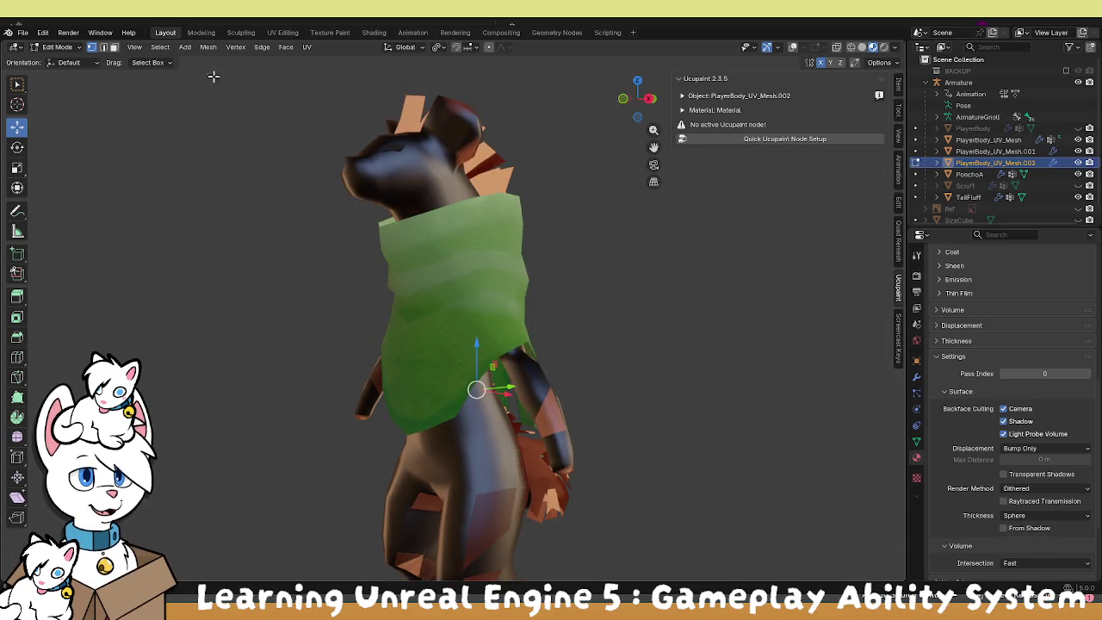
Recalculate the copy's normals outside and Shrink/Fatten it slightly outward with Alt+S.
{"action": "left_click", "coordinate": [209, 46]}
{"action": "mouse_move", "coordinate": [280, 249]}
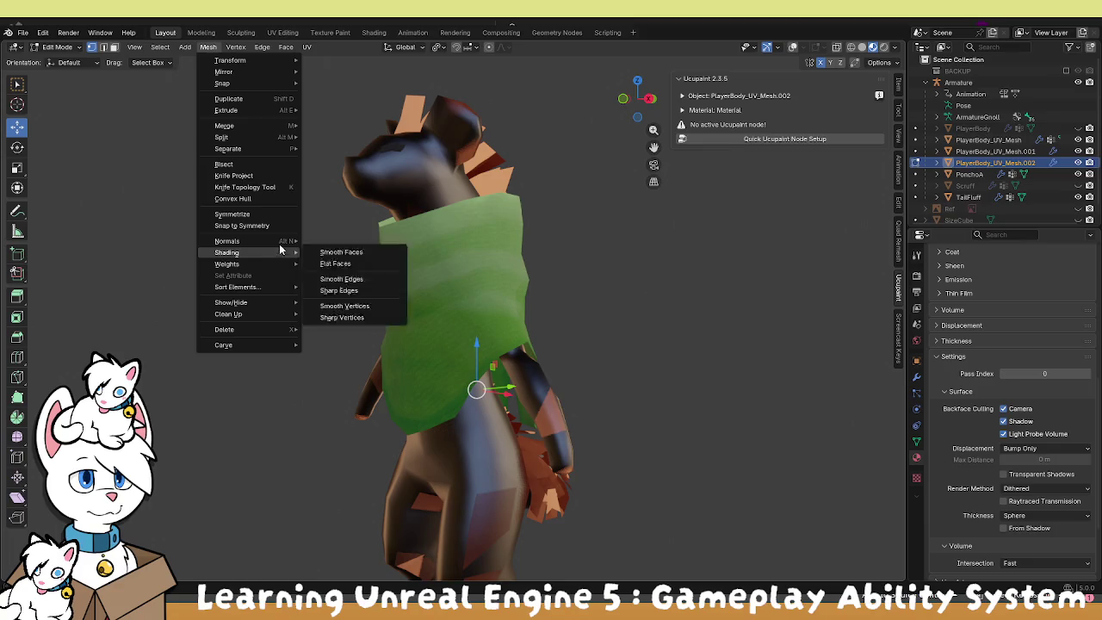
{"action": "left_click", "coordinate": [357, 251]}
{"action": "key", "text": "alt+s"}
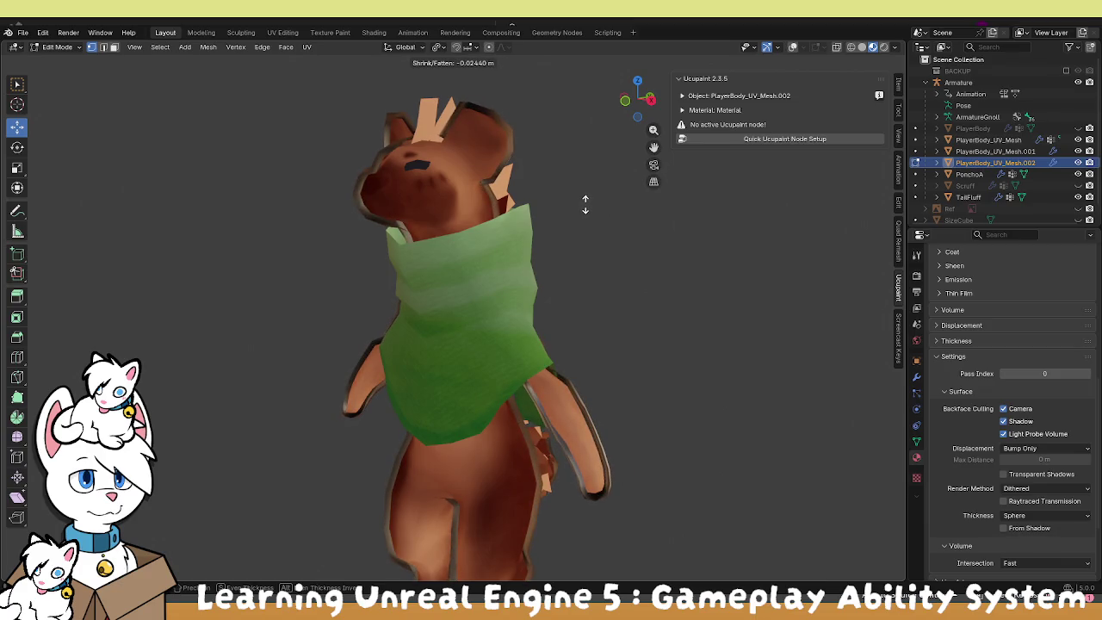
{"action": "left_click", "coordinate": [586, 202]}
{"action": "mouse_move", "coordinate": [556, 197]}
{"action": "left_mouse_down"}
{"action": "mouse_move", "coordinate": [705, 236]}
{"action": "mouse_move", "coordinate": [644, 256]}
{"action": "mouse_move", "coordinate": [634, 246]}
{"action": "mouse_move", "coordinate": [427, 253]}
{"action": "left_mouse_up"}
{"action": "scroll", "coordinate": [1007, 387], "scroll_direction": "up", "scroll_amount": 15}
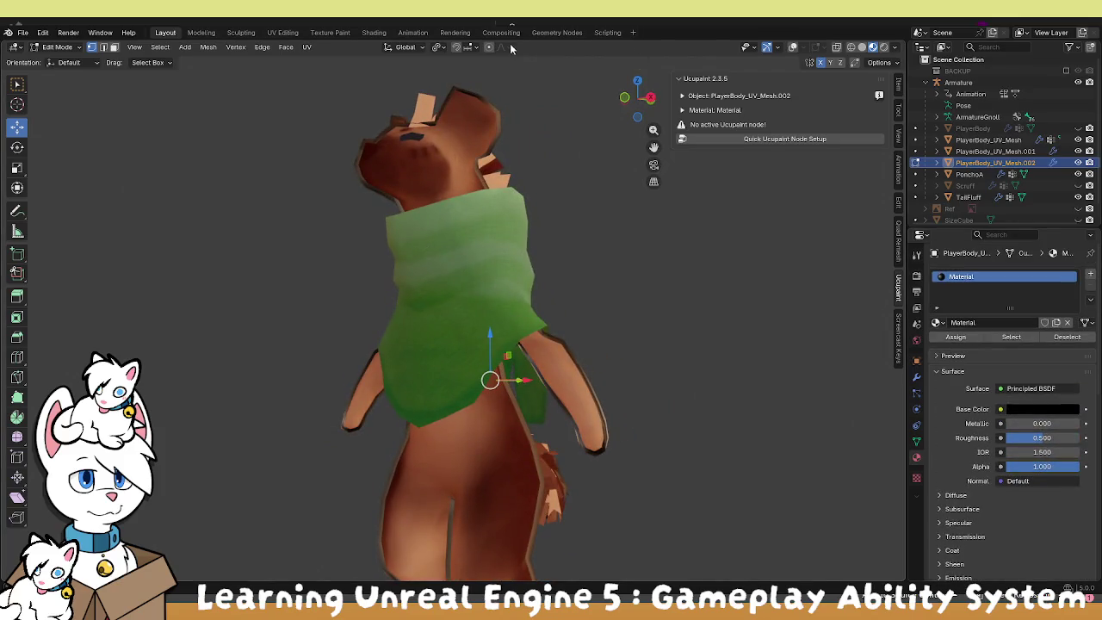
{"action": "left_click", "coordinate": [447, 33]}
In the Shading workspace, delete the Principled BSDF node and search for a colour node.
{"action": "left_click", "coordinate": [409, 33]}
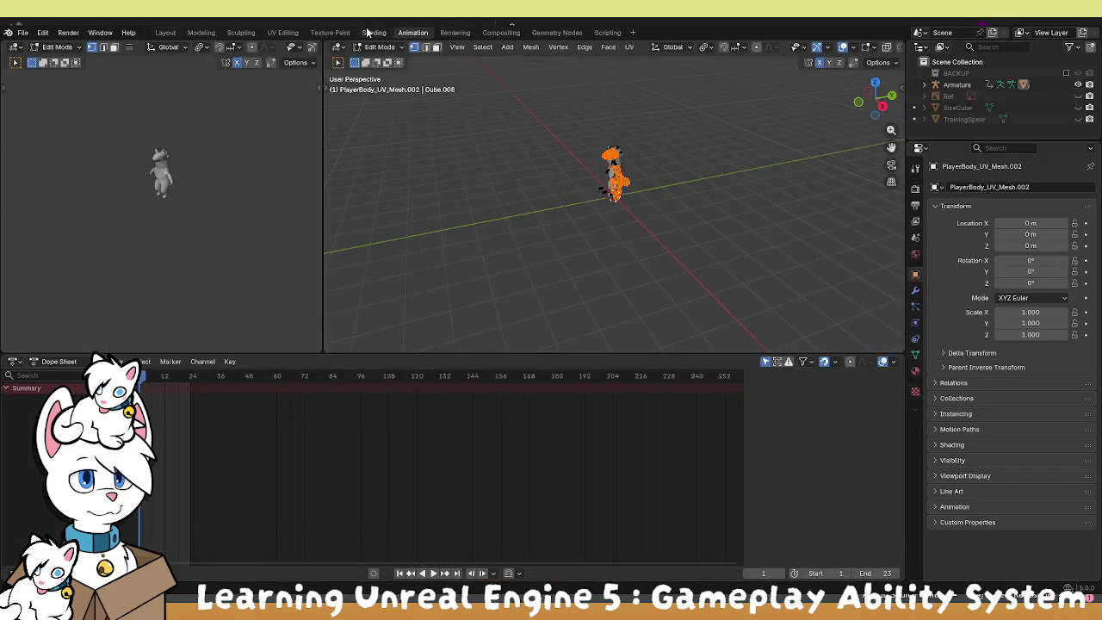
{"action": "left_click", "coordinate": [374, 32]}
{"action": "left_click", "coordinate": [529, 417]}
{"action": "key", "text": "Delete"}
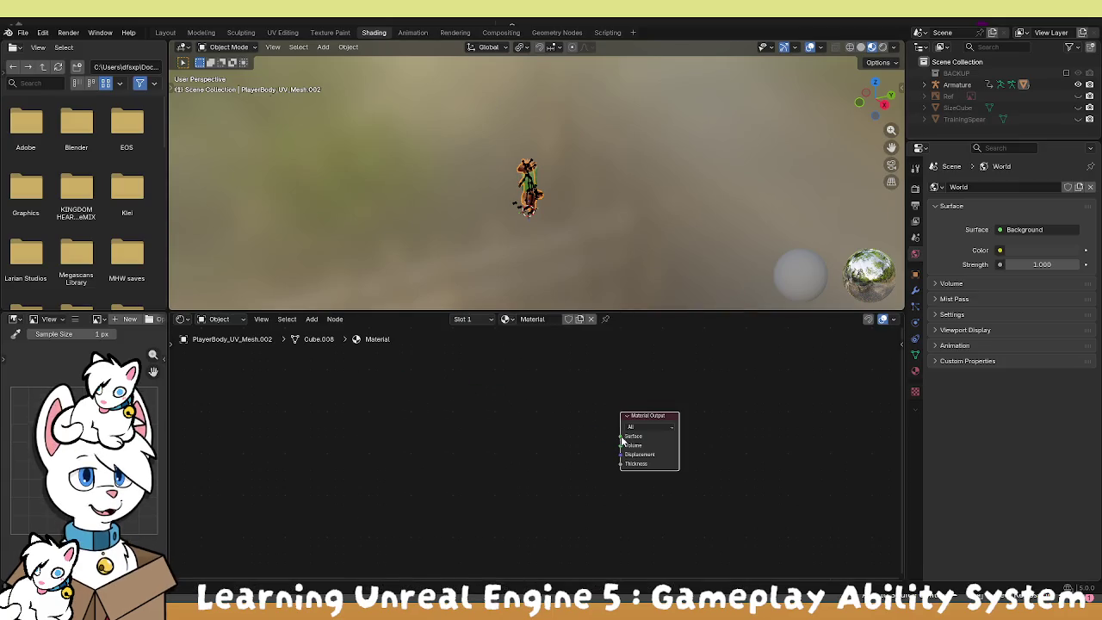
{"action": "key", "text": "shift+a"}
{"action": "type", "text": "rb"}
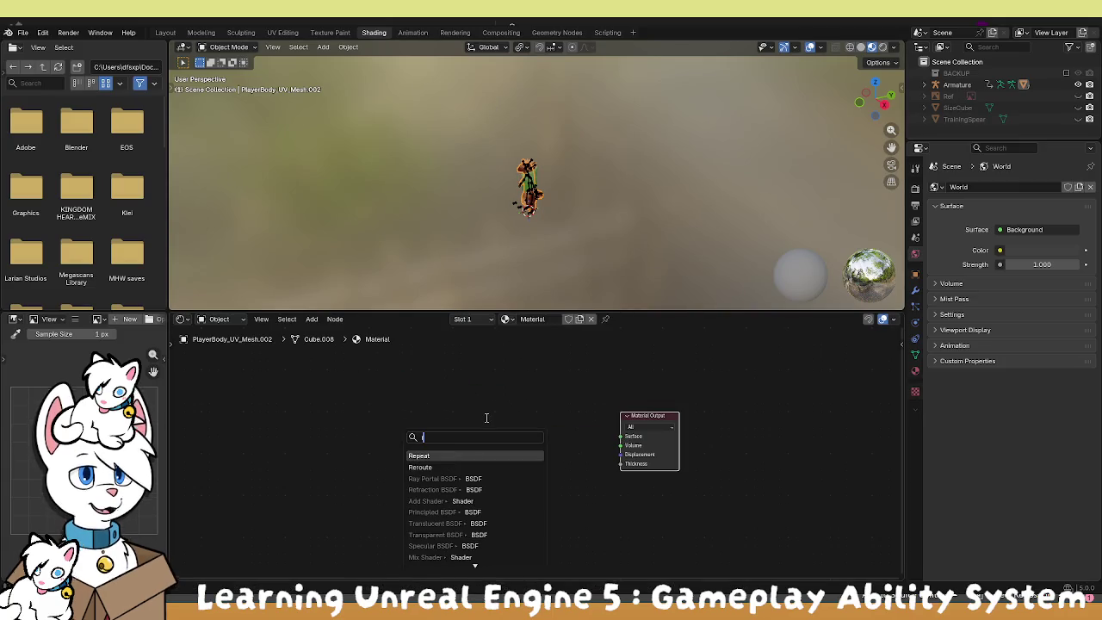
{"action": "type", "text": "g"}
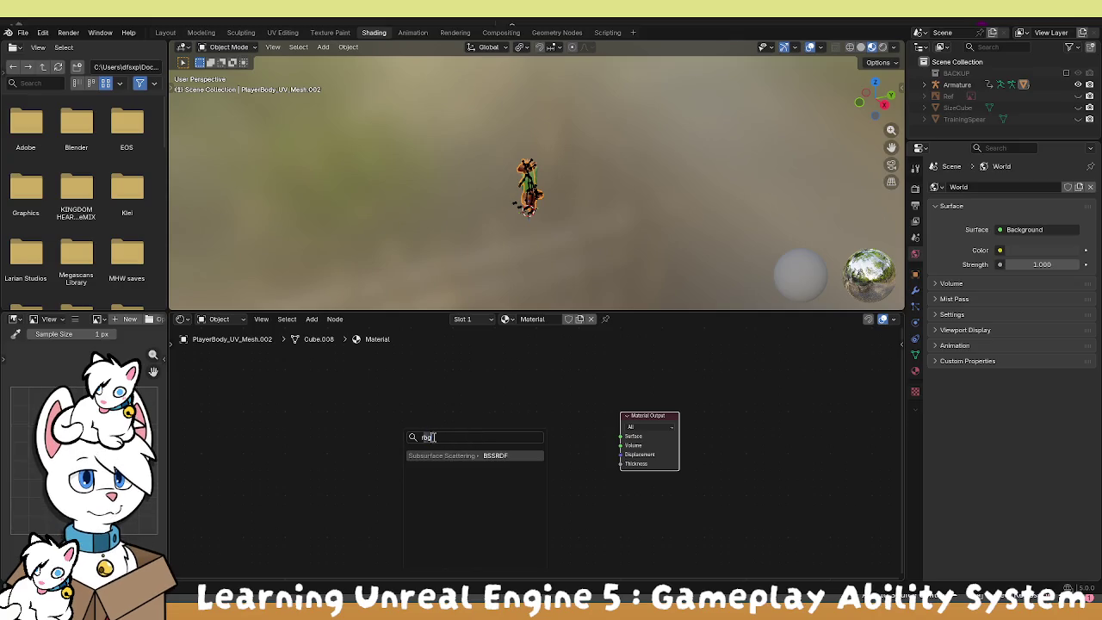
{"action": "key", "text": "BackSpace"}
{"action": "key", "text": "BackSpace"}
{"action": "type", "text": "gb"}
{"action": "key", "text": "BackSpace"}
{"action": "key", "text": "BackSpace"}
{"action": "key", "text": "BackSpace"}
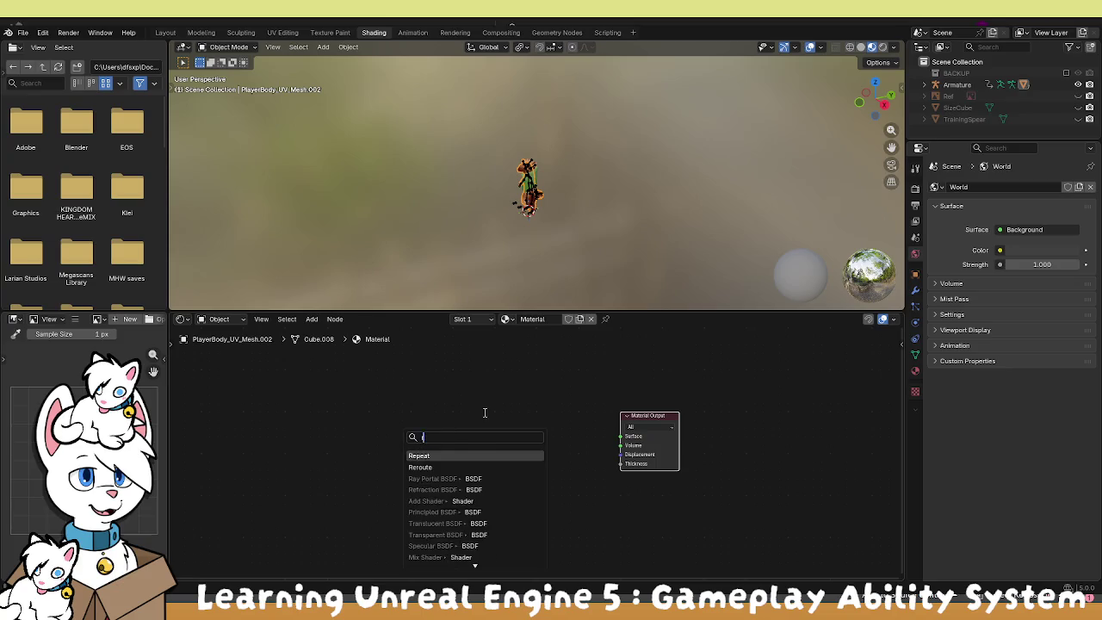
{"action": "type", "text": "color"}
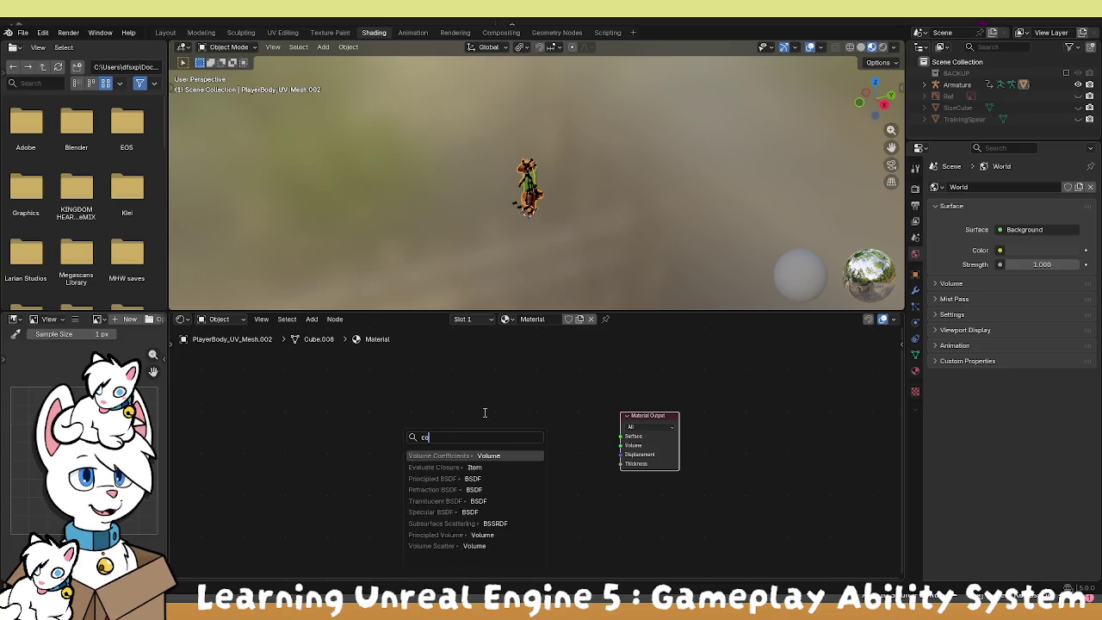
{"action": "key", "text": "Escape"}
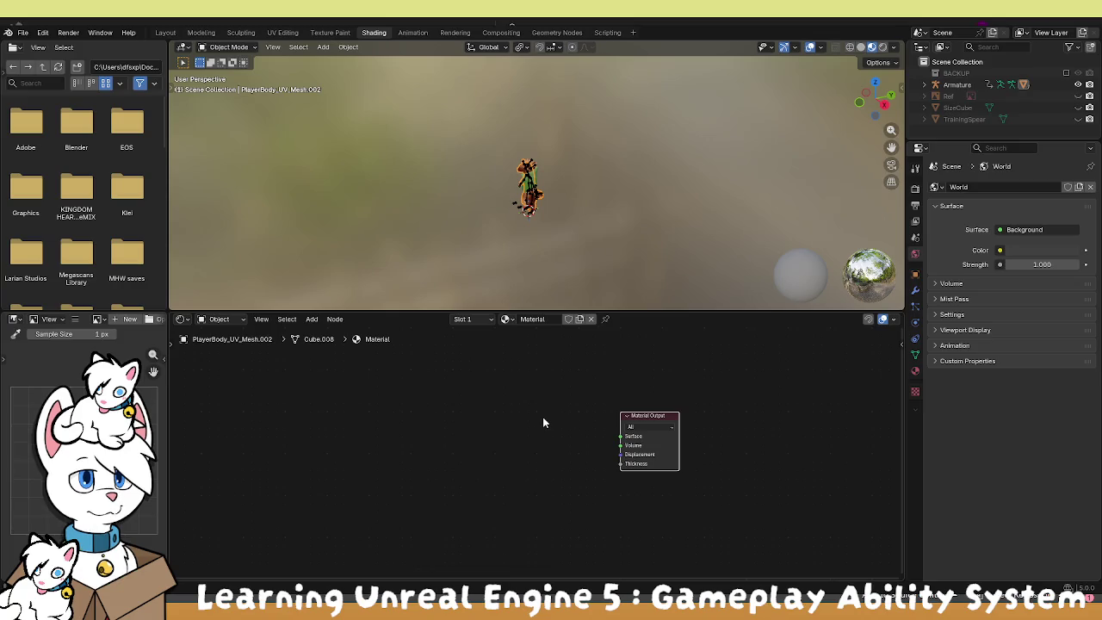
Add a Color node wired to the Surface output, set it black, and return to Layout.
{"action": "left_click", "coordinate": [312, 319]}
{"action": "mouse_move", "coordinate": [361, 383]}
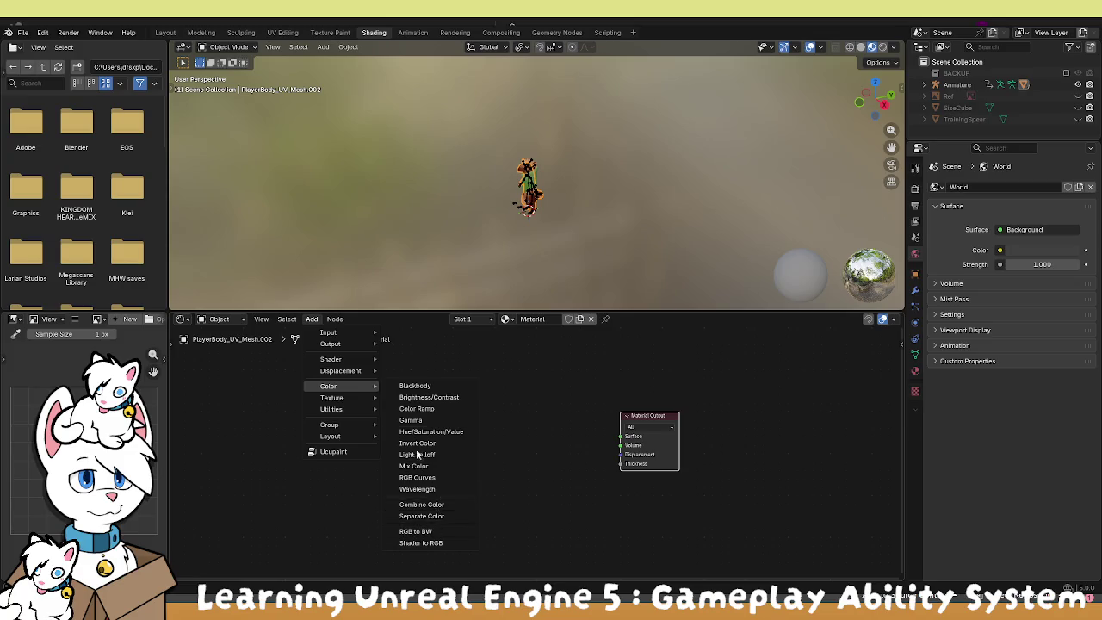
{"action": "mouse_move", "coordinate": [373, 340]}
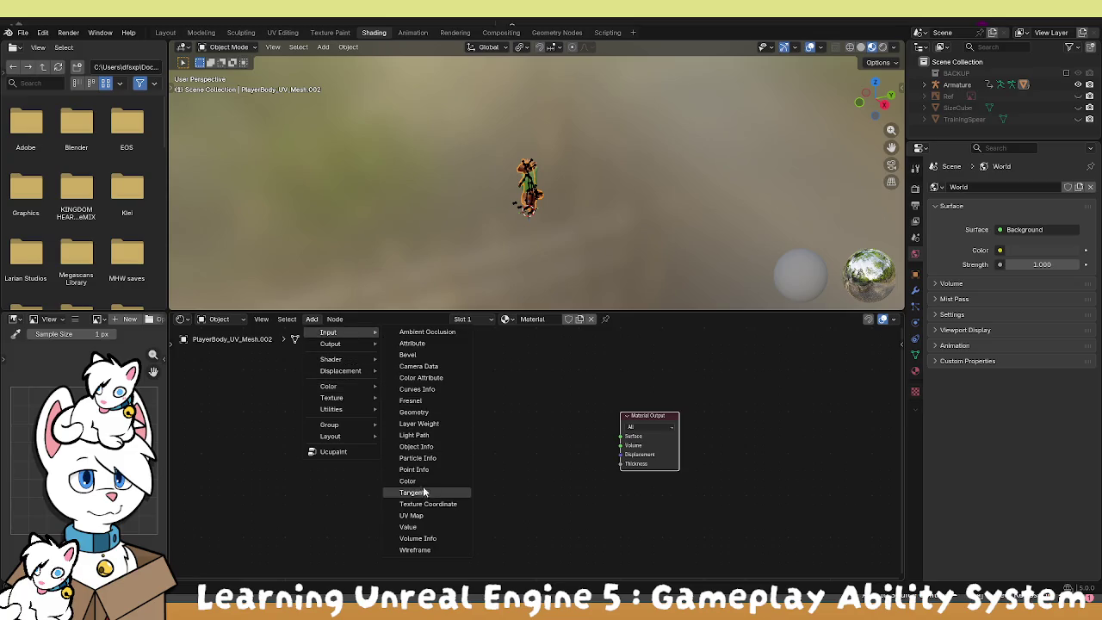
{"action": "left_click", "coordinate": [407, 480]}
{"action": "left_click", "coordinate": [517, 456]}
{"action": "left_click_drag", "start_coordinate": [546, 442], "coordinate": [626, 442]}
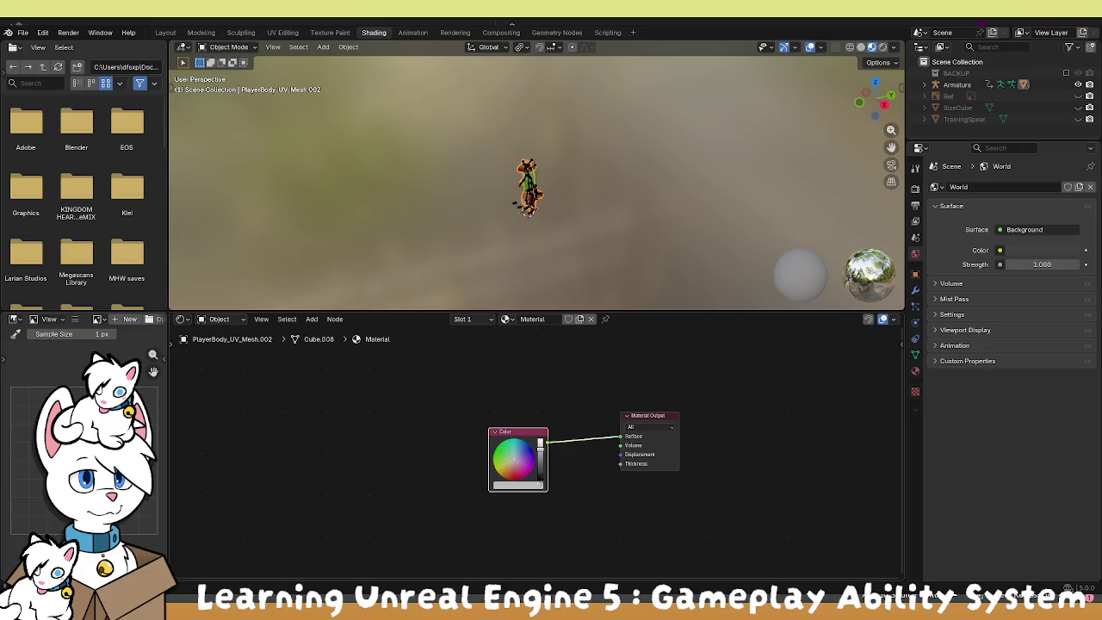
{"action": "left_click_drag", "start_coordinate": [540, 443], "coordinate": [539, 480]}
{"action": "left_click", "coordinate": [165, 31]}
{"action": "scroll", "coordinate": [496, 275], "scroll_direction": "down", "scroll_amount": 5}
{"action": "scroll", "coordinate": [608, 287], "scroll_direction": "up", "scroll_amount": 5}
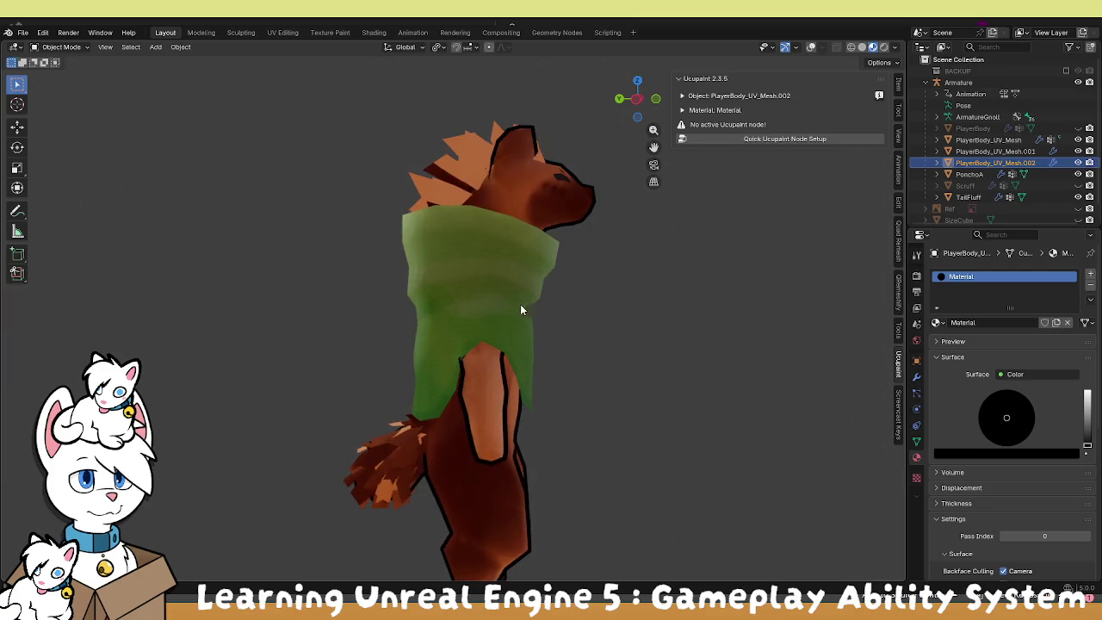
Select the poncho and add a Solidify modifier to it.
{"action": "left_click", "coordinate": [523, 303]}
{"action": "mouse_move", "coordinate": [389, 265]}
{"action": "left_mouse_down"}
{"action": "mouse_move", "coordinate": [536, 281]}
{"action": "mouse_move", "coordinate": [578, 273]}
{"action": "left_mouse_up"}
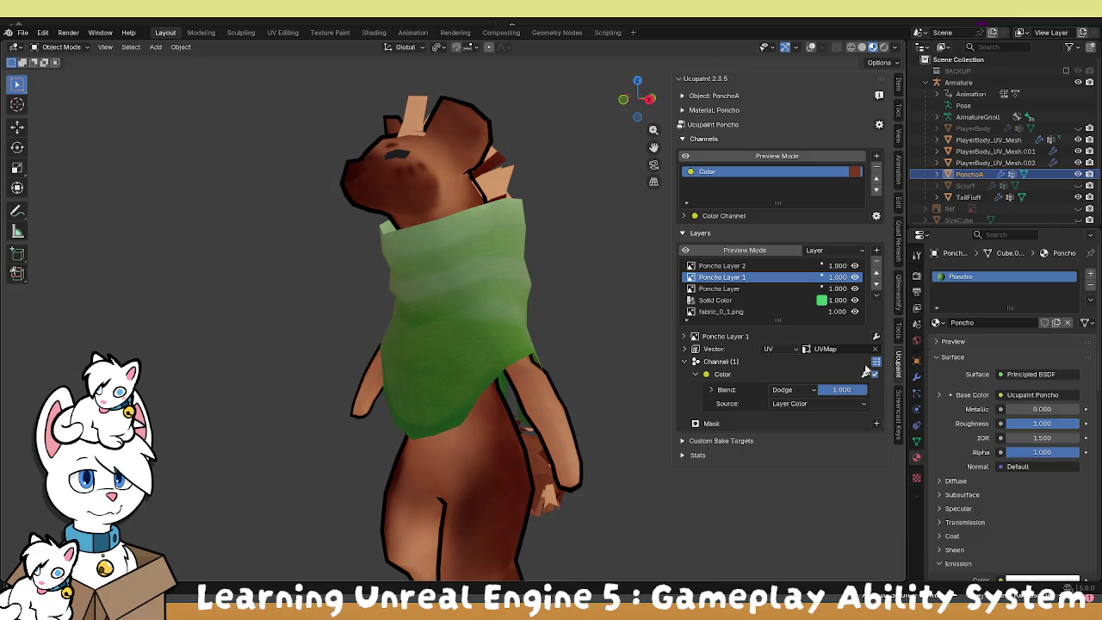
{"action": "left_click", "coordinate": [915, 379]}
{"action": "key", "text": "shift+a"}
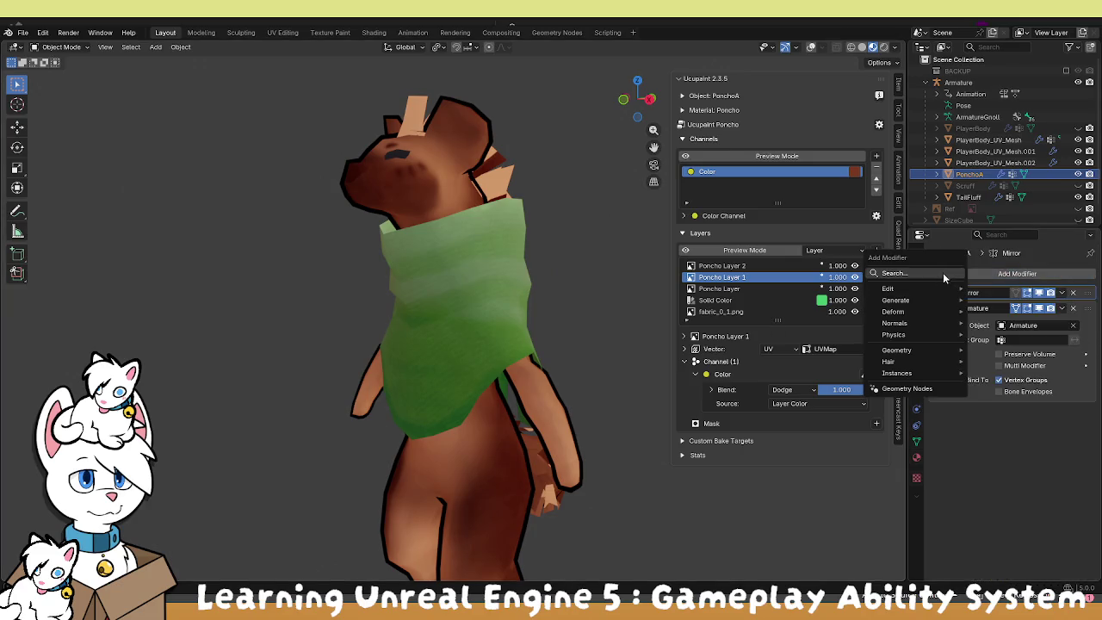
{"action": "mouse_move", "coordinate": [915, 303]}
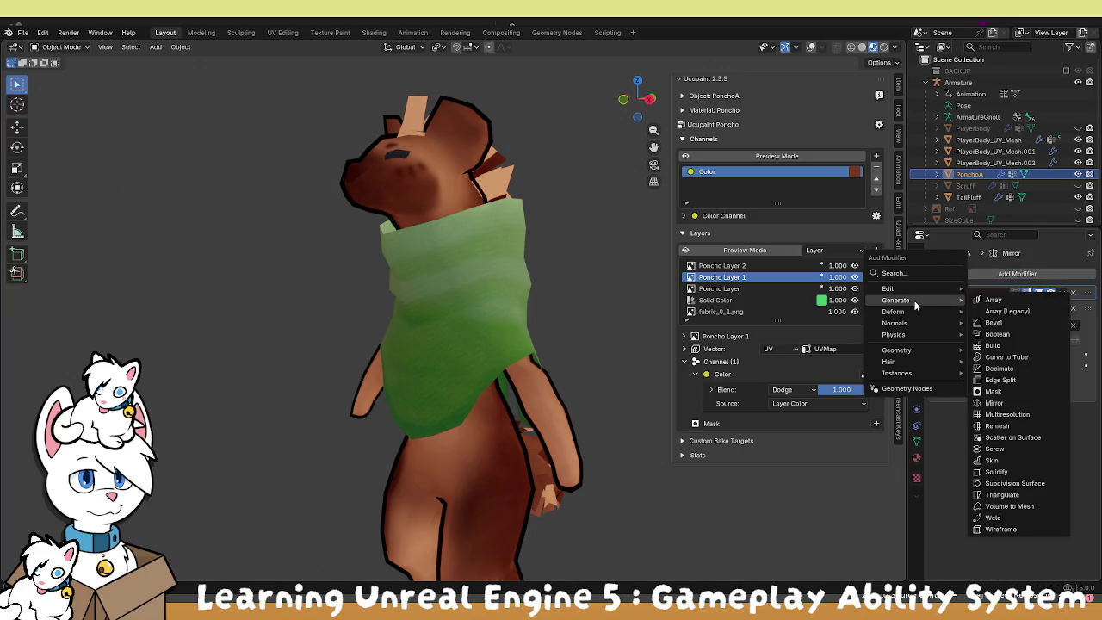
{"action": "left_click", "coordinate": [996, 471]}
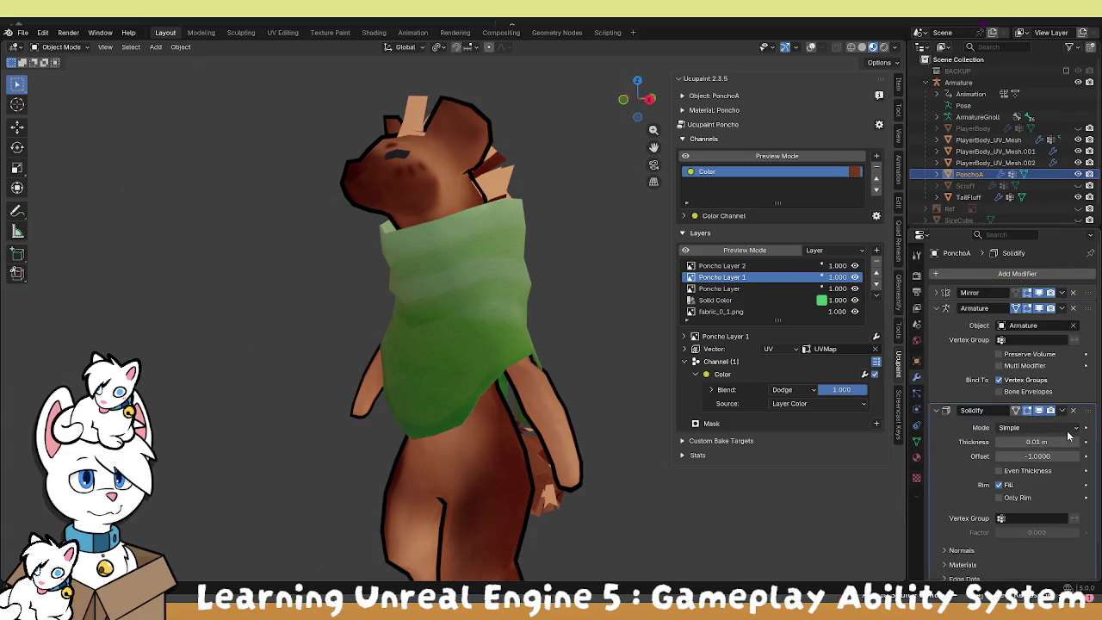
{"action": "scroll", "coordinate": [992, 488], "scroll_direction": "down", "scroll_amount": 2}
Add a second material slot to the poncho assigned to Material.
{"action": "left_click", "coordinate": [917, 440]}
{"action": "left_click", "coordinate": [918, 457]}
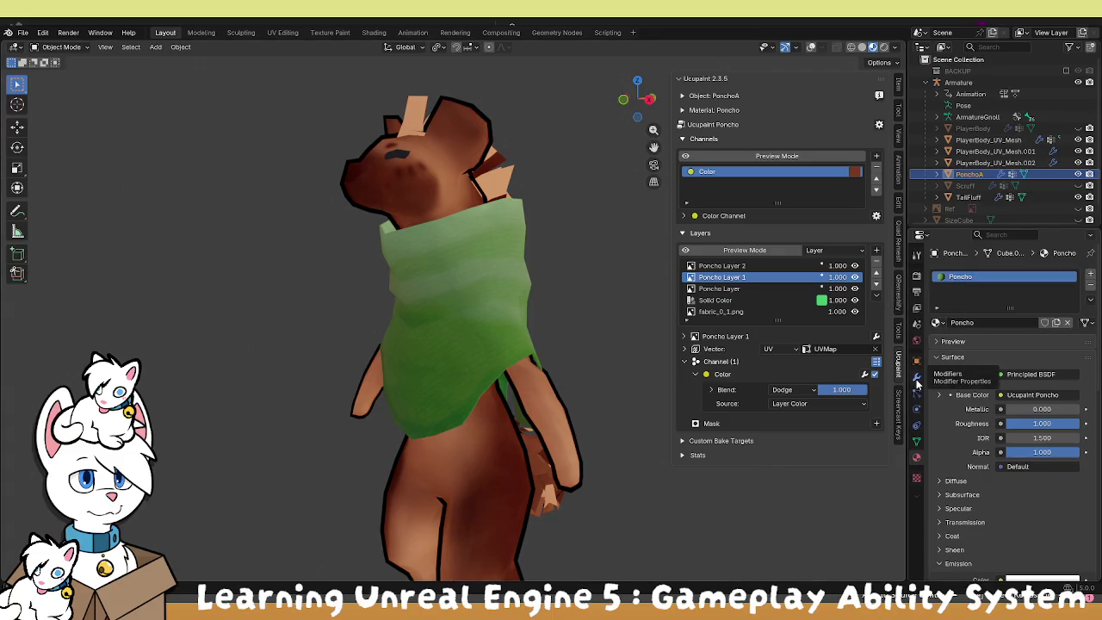
{"action": "left_click", "coordinate": [1090, 274]}
{"action": "left_click", "coordinate": [937, 345]}
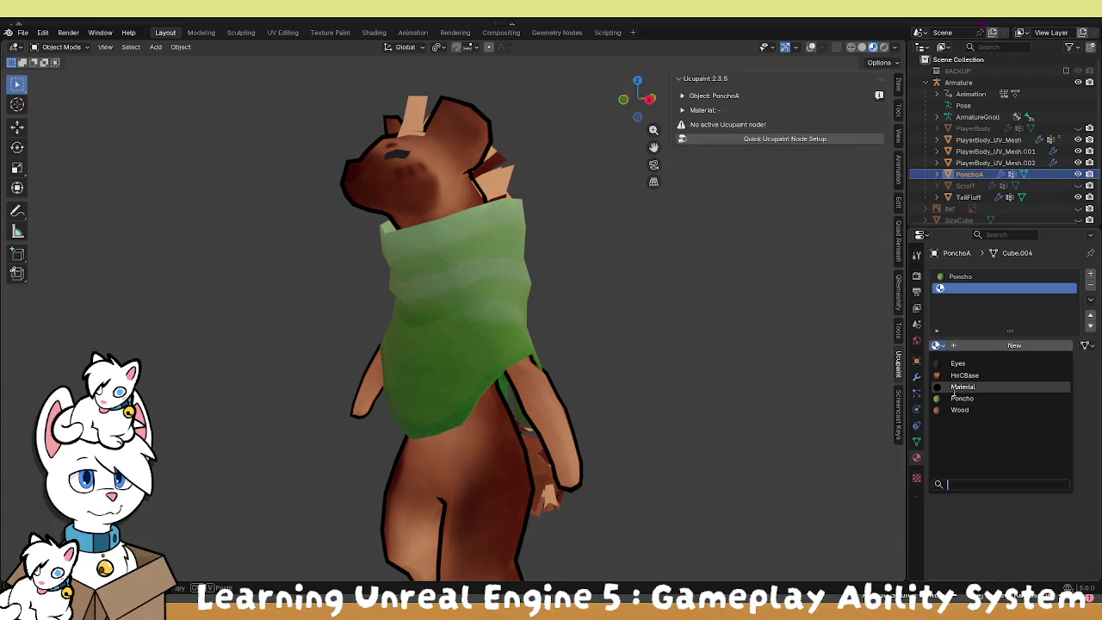
{"action": "left_click", "coordinate": [940, 386]}
Expand Solidify's normals and material options and set the shell thickness to -0.02 m.
{"action": "left_click", "coordinate": [916, 376]}
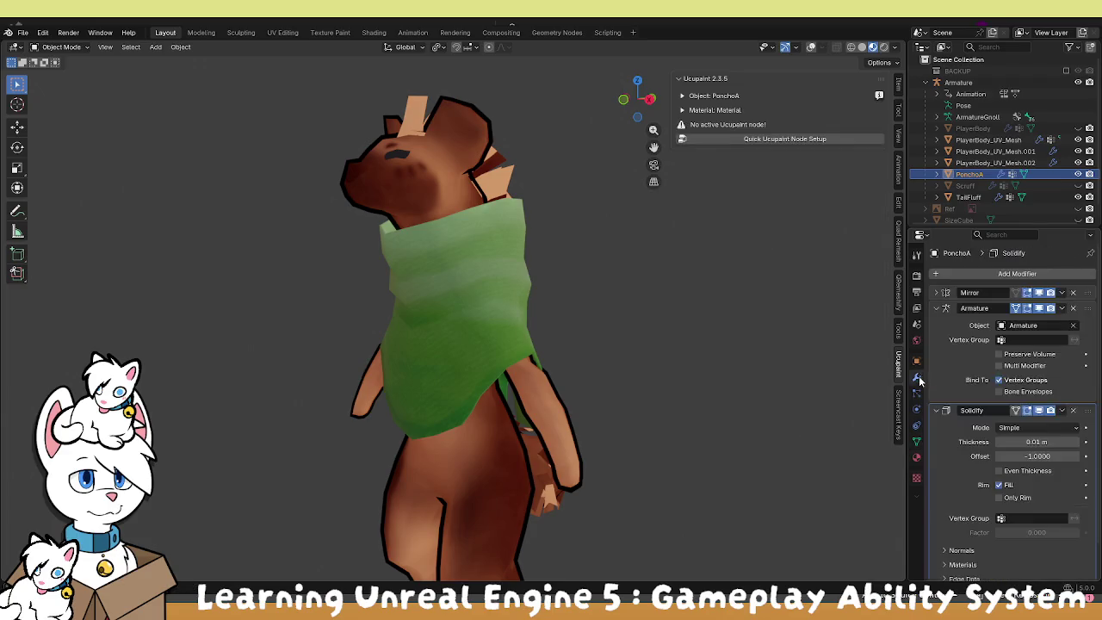
{"action": "scroll", "coordinate": [973, 462], "scroll_direction": "down", "scroll_amount": 2}
{"action": "left_click", "coordinate": [946, 515]}
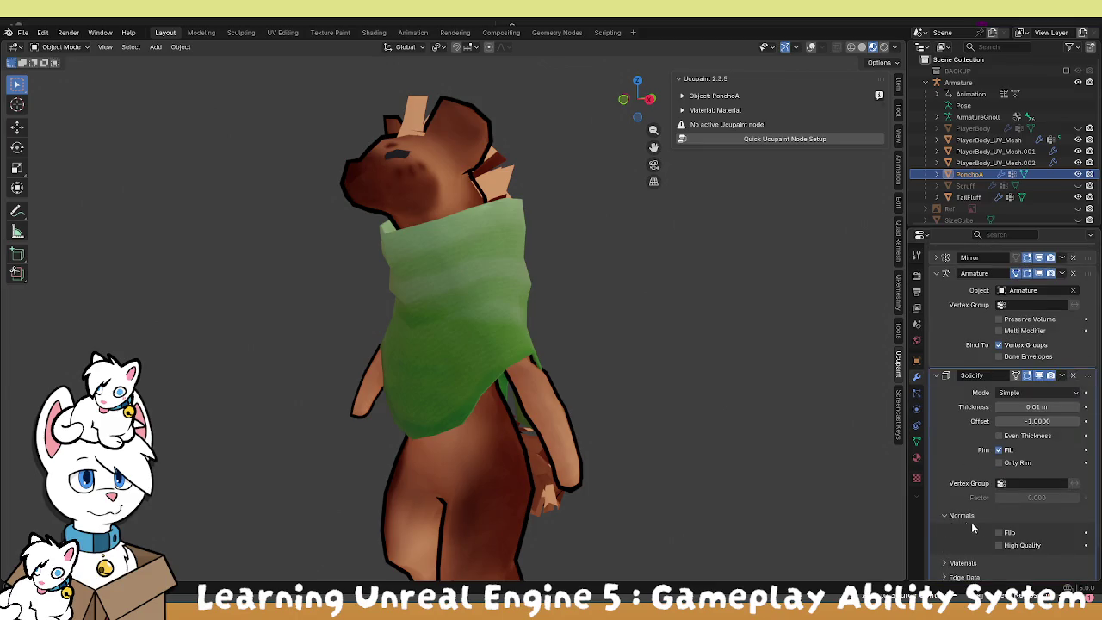
{"action": "scroll", "coordinate": [1003, 482], "scroll_direction": "down", "scroll_amount": 2}
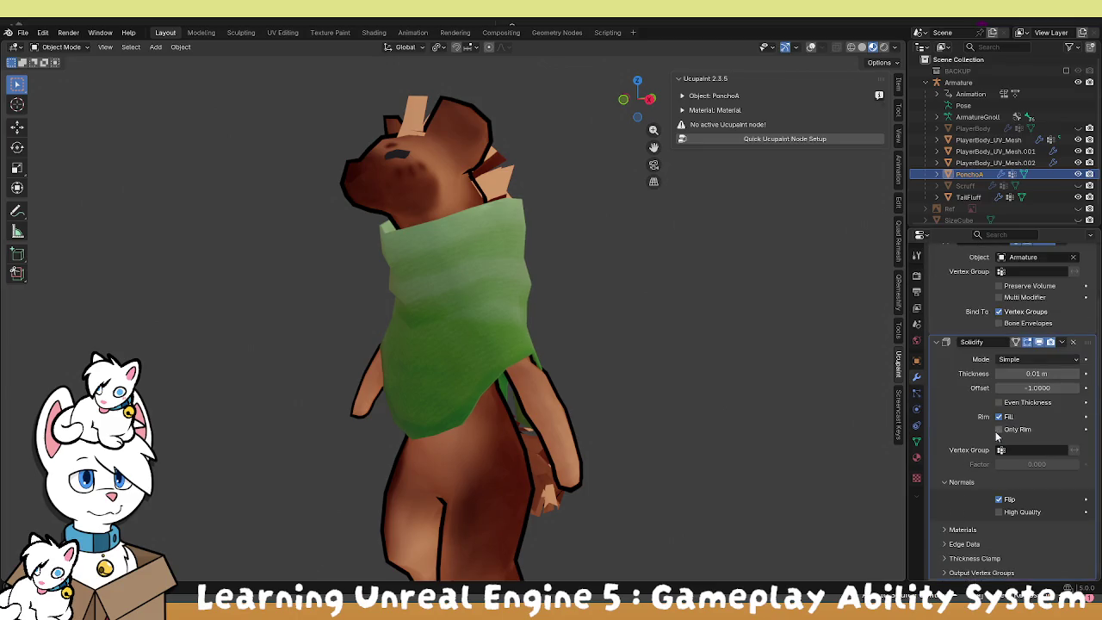
{"action": "left_click", "coordinate": [951, 528]}
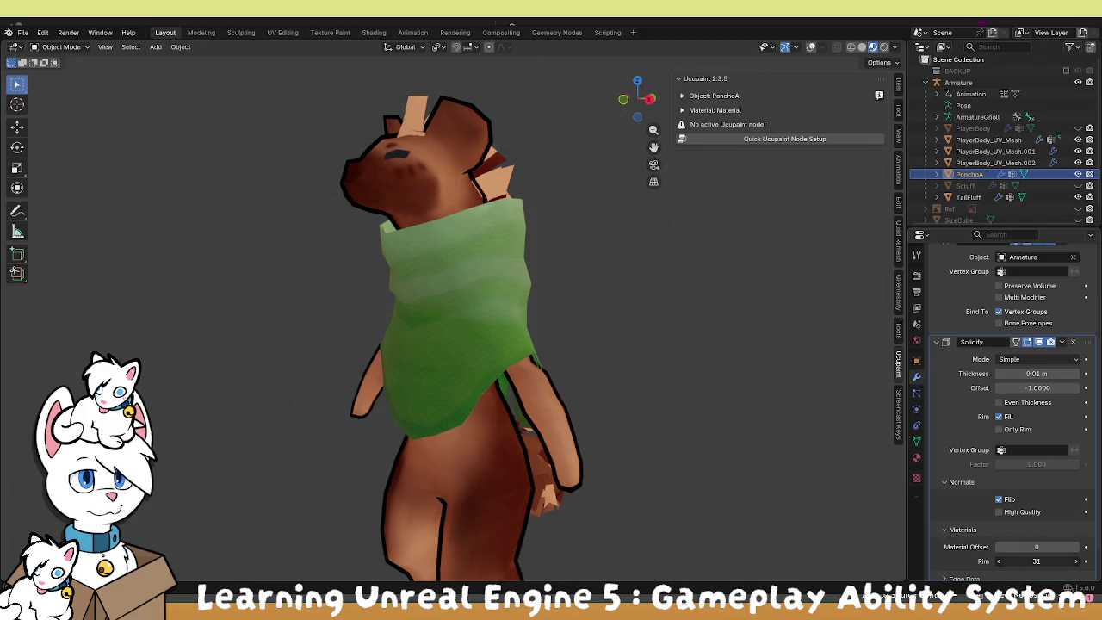
{"action": "scroll", "coordinate": [887, 425], "scroll_direction": "up", "scroll_amount": 1}
{"action": "left_click", "coordinate": [1037, 374]}
{"action": "type", "text": "0.06"}
{"action": "key", "text": "Return"}
{"action": "mouse_move", "coordinate": [1036, 374]}
{"action": "left_mouse_down"}
{"action": "mouse_move", "coordinate": [1021, 374]}
{"action": "mouse_move", "coordinate": [1036, 374]}
{"action": "left_mouse_up"}
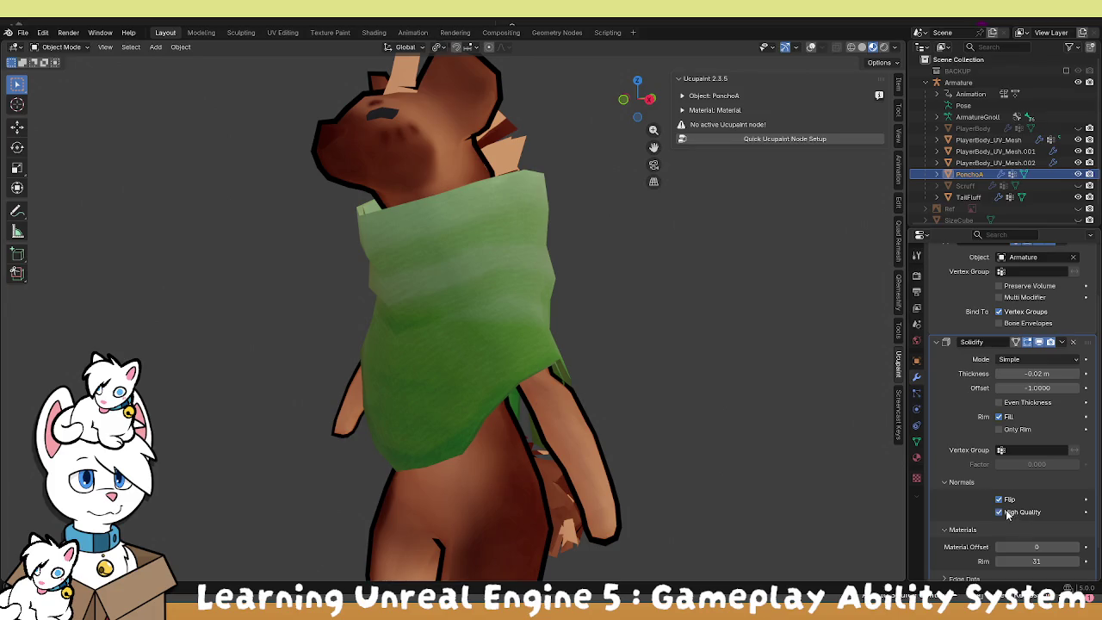
Set the Solidify material offset to 123.
{"action": "left_click", "coordinate": [1036, 547]}
{"action": "type", "text": "123"}
{"action": "key", "text": "Return"}
{"action": "mouse_move", "coordinate": [758, 494]}
{"action": "left_mouse_down"}
{"action": "mouse_move", "coordinate": [587, 415]}
{"action": "mouse_move", "coordinate": [611, 427]}
{"action": "left_mouse_up"}
{"action": "scroll", "coordinate": [611, 428], "scroll_direction": "up", "scroll_amount": 2}
Tune the Solidify thickness to 0.014 m and offset to 1, checking the poncho outline.
{"action": "mouse_move", "coordinate": [1028, 372]}
{"action": "left_mouse_down"}
{"action": "mouse_move", "coordinate": [1038, 372]}
{"action": "mouse_move", "coordinate": [166, 375]}
{"action": "left_mouse_up"}
{"action": "key", "text": "BackSpace"}
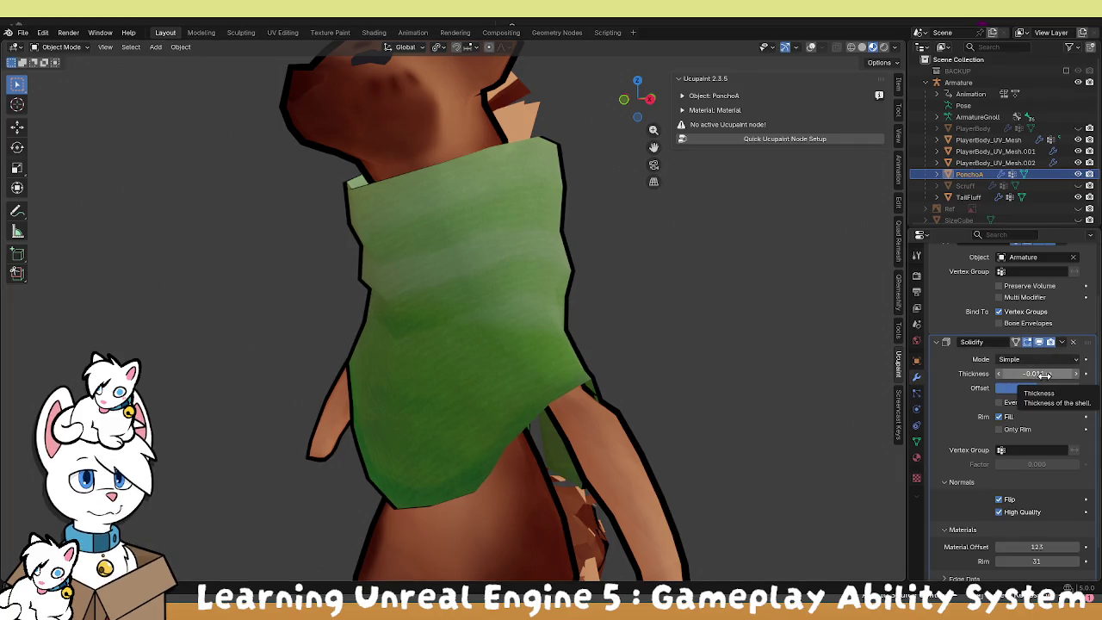
{"action": "mouse_move", "coordinate": [1038, 373]}
{"action": "left_mouse_down"}
{"action": "mouse_move", "coordinate": [990, 387]}
{"action": "mouse_move", "coordinate": [1076, 387]}
{"action": "left_mouse_up"}
{"action": "mouse_move", "coordinate": [882, 365]}
{"action": "left_mouse_down"}
{"action": "mouse_move", "coordinate": [710, 348]}
{"action": "mouse_move", "coordinate": [786, 283]}
{"action": "mouse_move", "coordinate": [821, 300]}
{"action": "mouse_move", "coordinate": [826, 347]}
{"action": "mouse_move", "coordinate": [479, 359]}
{"action": "mouse_move", "coordinate": [554, 334]}
{"action": "mouse_move", "coordinate": [501, 273]}
{"action": "mouse_move", "coordinate": [592, 351]}
{"action": "mouse_move", "coordinate": [501, 348]}
{"action": "mouse_move", "coordinate": [504, 373]}
{"action": "mouse_move", "coordinate": [433, 436]}
{"action": "mouse_move", "coordinate": [381, 430]}
{"action": "mouse_move", "coordinate": [492, 389]}
{"action": "mouse_move", "coordinate": [428, 390]}
{"action": "mouse_move", "coordinate": [499, 362]}
{"action": "left_mouse_up"}
{"action": "scroll", "coordinate": [745, 323], "scroll_direction": "down", "scroll_amount": 3}
{"action": "scroll", "coordinate": [504, 375], "scroll_direction": "down", "scroll_amount": 5}
{"action": "scroll", "coordinate": [504, 357], "scroll_direction": "down", "scroll_amount": 2}
{"action": "scroll", "coordinate": [503, 357], "scroll_direction": "up", "scroll_amount": 4}
{"action": "mouse_move", "coordinate": [486, 322]}
{"action": "left_mouse_down"}
{"action": "mouse_move", "coordinate": [597, 341]}
{"action": "mouse_move", "coordinate": [384, 270]}
{"action": "mouse_move", "coordinate": [494, 279]}
{"action": "mouse_move", "coordinate": [474, 245]}
{"action": "mouse_move", "coordinate": [465, 256]}
{"action": "left_mouse_up"}
{"action": "scroll", "coordinate": [379, 284], "scroll_direction": "up", "scroll_amount": 5}
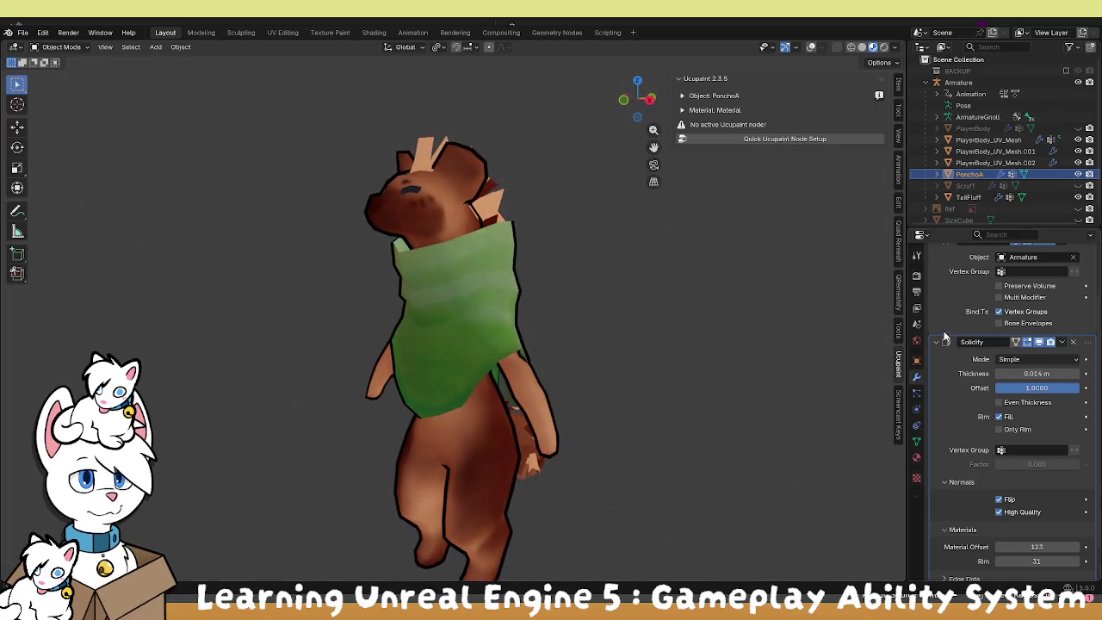
{"action": "scroll", "coordinate": [947, 355], "scroll_direction": "up", "scroll_amount": 3}
{"action": "mouse_move", "coordinate": [565, 353]}
{"action": "left_mouse_down"}
{"action": "mouse_move", "coordinate": [486, 346]}
{"action": "mouse_move", "coordinate": [594, 343]}
{"action": "left_mouse_up"}
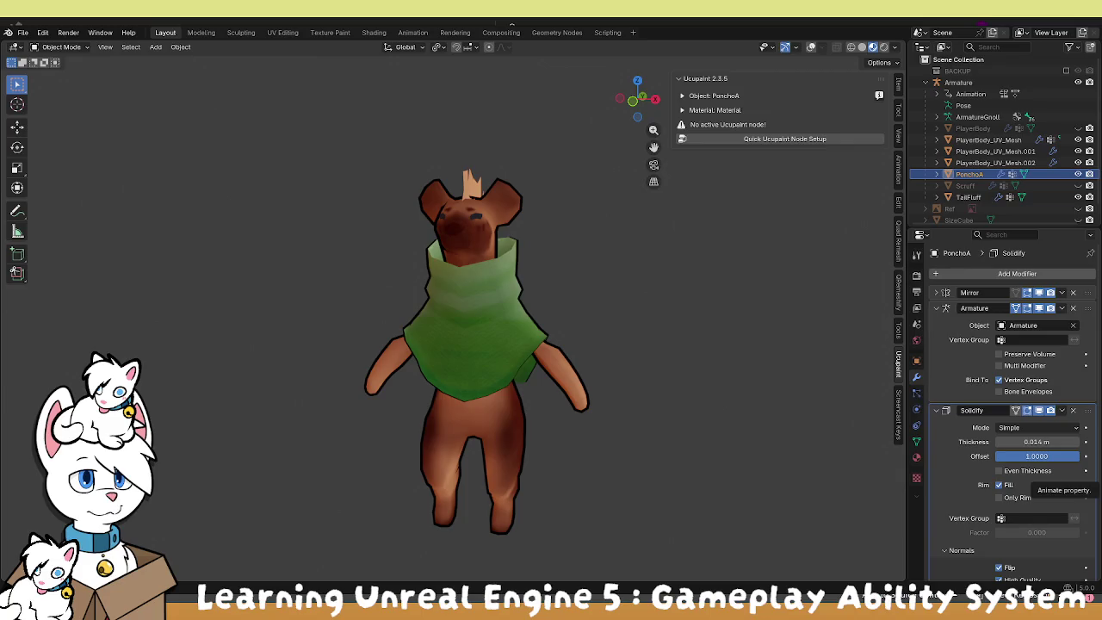
Select TailFluff and orbit around the character to inspect the tail from side, back and top.
{"action": "mouse_move", "coordinate": [619, 331]}
{"action": "left_mouse_down"}
{"action": "mouse_move", "coordinate": [404, 299]}
{"action": "mouse_move", "coordinate": [432, 297]}
{"action": "mouse_move", "coordinate": [430, 288]}
{"action": "mouse_move", "coordinate": [473, 301]}
{"action": "left_mouse_up"}
{"action": "scroll", "coordinate": [473, 301], "scroll_direction": "up", "scroll_amount": 2}
{"action": "left_click", "coordinate": [536, 448]}
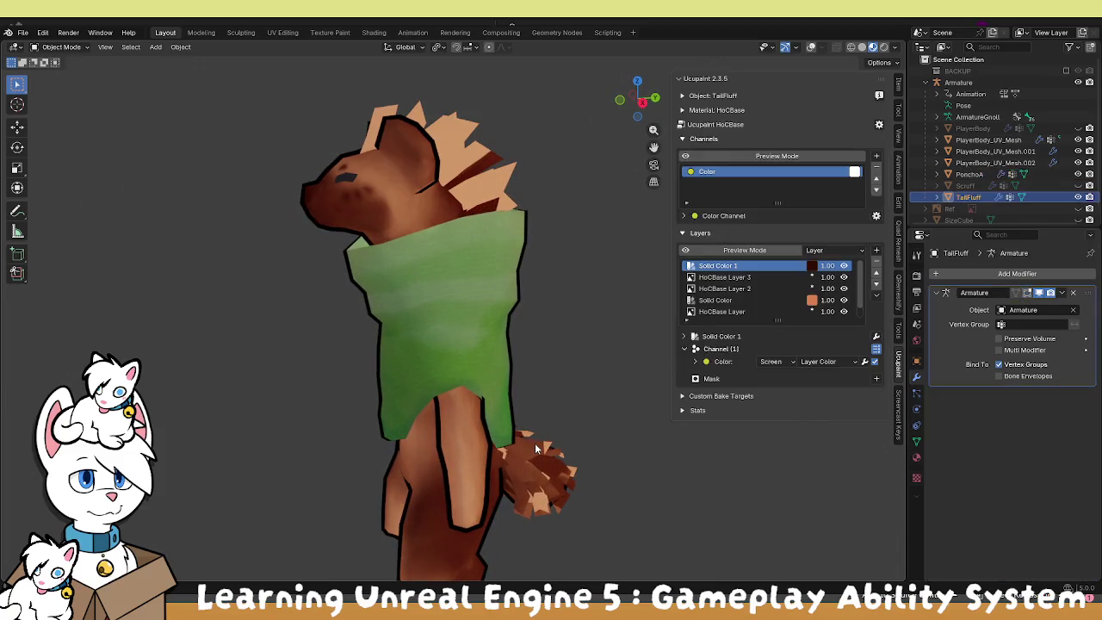
{"action": "mouse_move", "coordinate": [616, 366]}
{"action": "left_mouse_down"}
{"action": "mouse_move", "coordinate": [523, 343]}
{"action": "mouse_move", "coordinate": [507, 250]}
{"action": "mouse_move", "coordinate": [563, 319]}
{"action": "mouse_move", "coordinate": [539, 332]}
{"action": "mouse_move", "coordinate": [558, 347]}
{"action": "mouse_move", "coordinate": [494, 319]}
{"action": "mouse_move", "coordinate": [415, 308]}
{"action": "mouse_move", "coordinate": [394, 267]}
{"action": "mouse_move", "coordinate": [320, 262]}
{"action": "mouse_move", "coordinate": [288, 306]}
{"action": "mouse_move", "coordinate": [41, 319]}
{"action": "left_mouse_up"}
{"action": "mouse_move", "coordinate": [381, 287]}
{"action": "left_mouse_down"}
{"action": "mouse_move", "coordinate": [435, 320]}
{"action": "mouse_move", "coordinate": [610, 322]}
{"action": "mouse_move", "coordinate": [455, 327]}
{"action": "mouse_move", "coordinate": [234, 290]}
{"action": "left_mouse_up"}
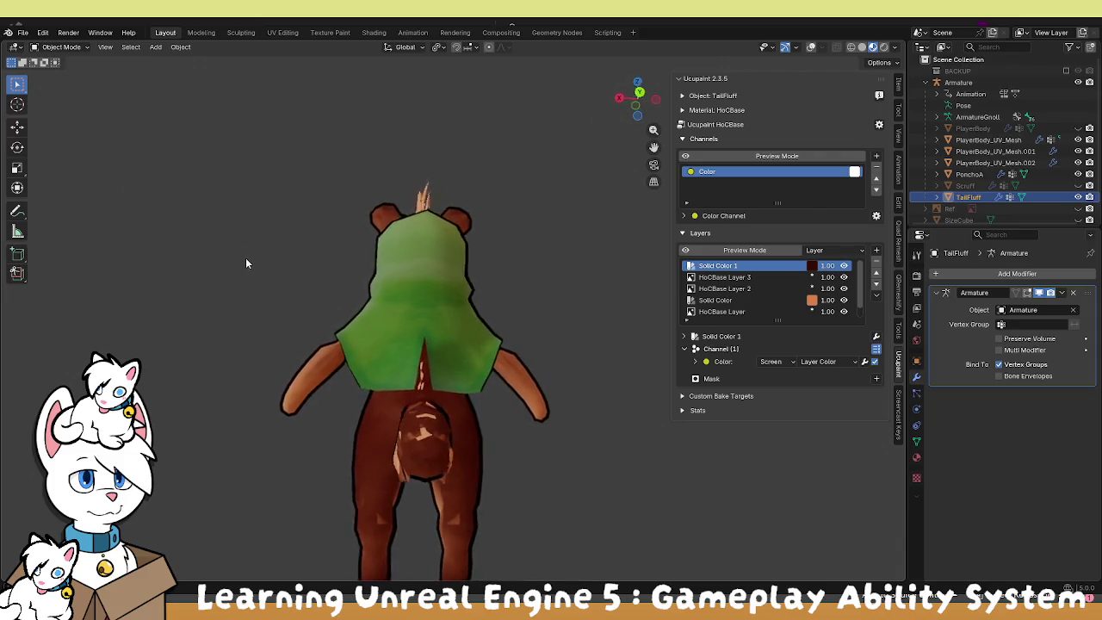
{"action": "left_click_drag", "start_coordinate": [210, 314], "coordinate": [397, 305]}
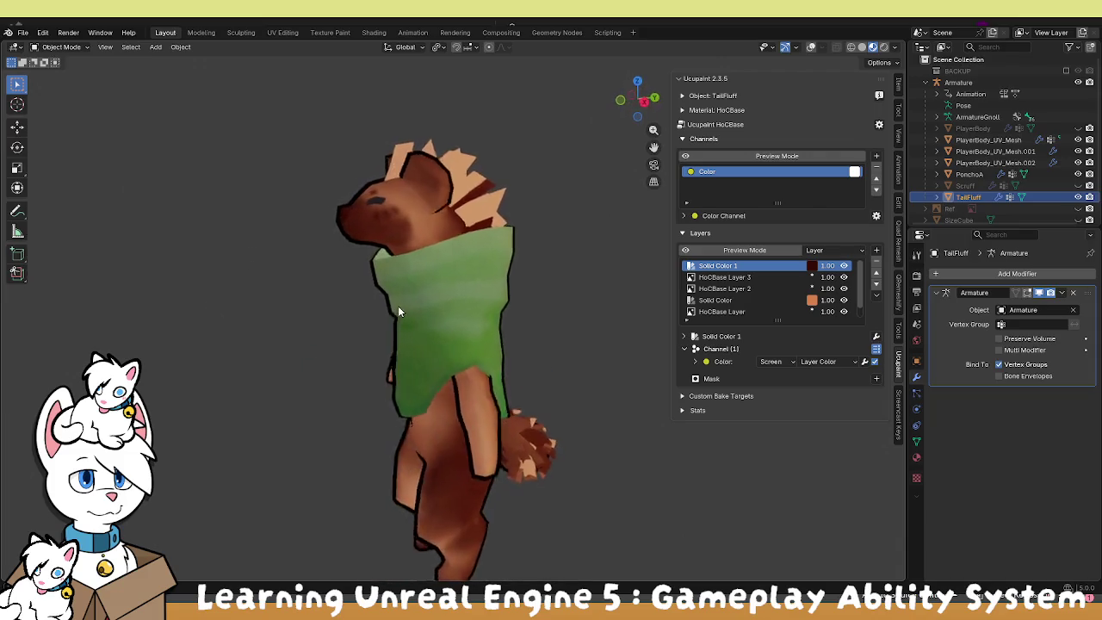
{"action": "scroll", "coordinate": [397, 305], "scroll_direction": "down", "scroll_amount": 3}
{"action": "mouse_move", "coordinate": [618, 330]}
{"action": "left_mouse_down"}
{"action": "mouse_move", "coordinate": [318, 312]}
{"action": "mouse_move", "coordinate": [467, 304]}
{"action": "mouse_move", "coordinate": [526, 387]}
{"action": "mouse_move", "coordinate": [572, 381]}
{"action": "mouse_move", "coordinate": [582, 308]}
{"action": "mouse_move", "coordinate": [567, 284]}
{"action": "mouse_move", "coordinate": [567, 193]}
{"action": "left_mouse_up"}
{"action": "scroll", "coordinate": [448, 318], "scroll_direction": "up", "scroll_amount": 2}
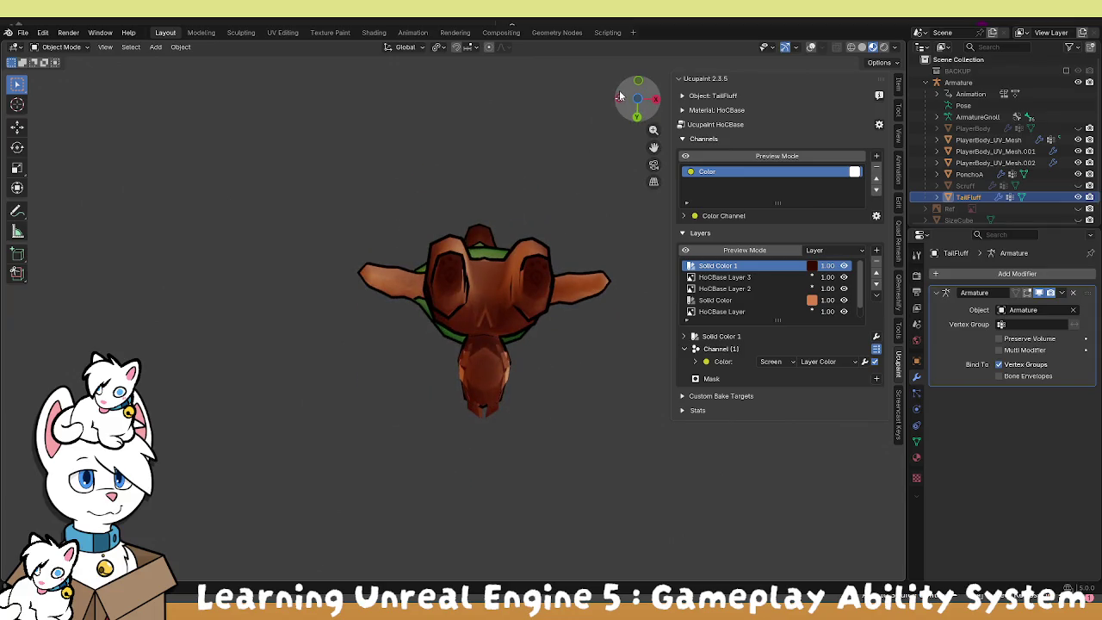
{"action": "mouse_move", "coordinate": [637, 84]}
{"action": "left_mouse_down"}
{"action": "mouse_move", "coordinate": [580, 194]}
{"action": "mouse_move", "coordinate": [463, 279]}
{"action": "mouse_move", "coordinate": [468, 294]}
{"action": "left_mouse_up"}
{"action": "scroll", "coordinate": [483, 302], "scroll_direction": "down", "scroll_amount": 4}
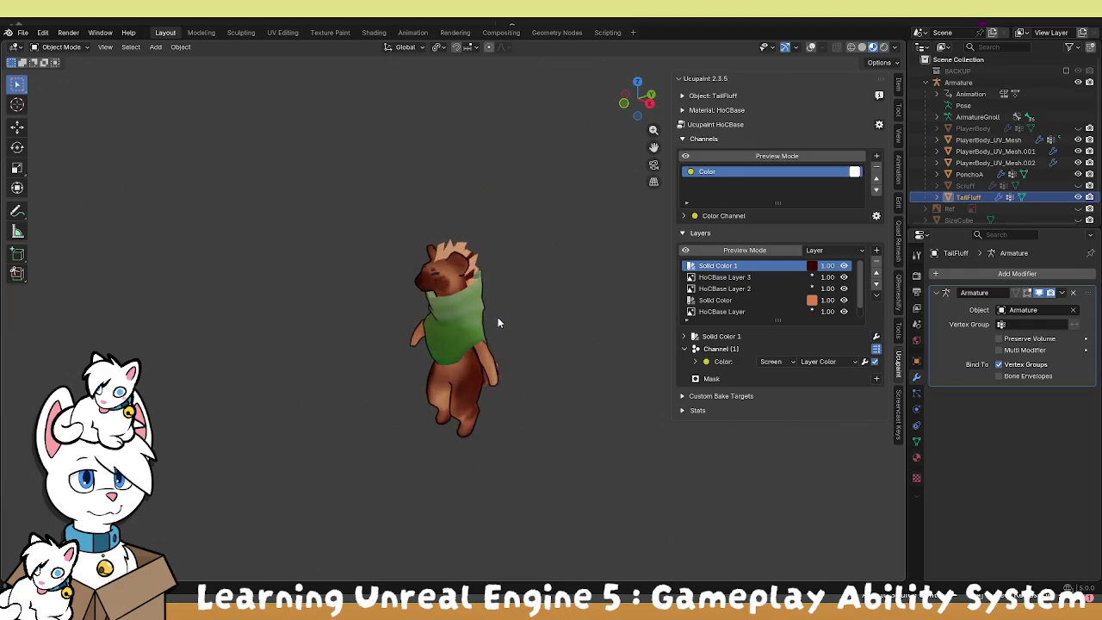
{"action": "scroll", "coordinate": [504, 310], "scroll_direction": "up", "scroll_amount": 4}
{"action": "scroll", "coordinate": [514, 298], "scroll_direction": "up", "scroll_amount": 2}
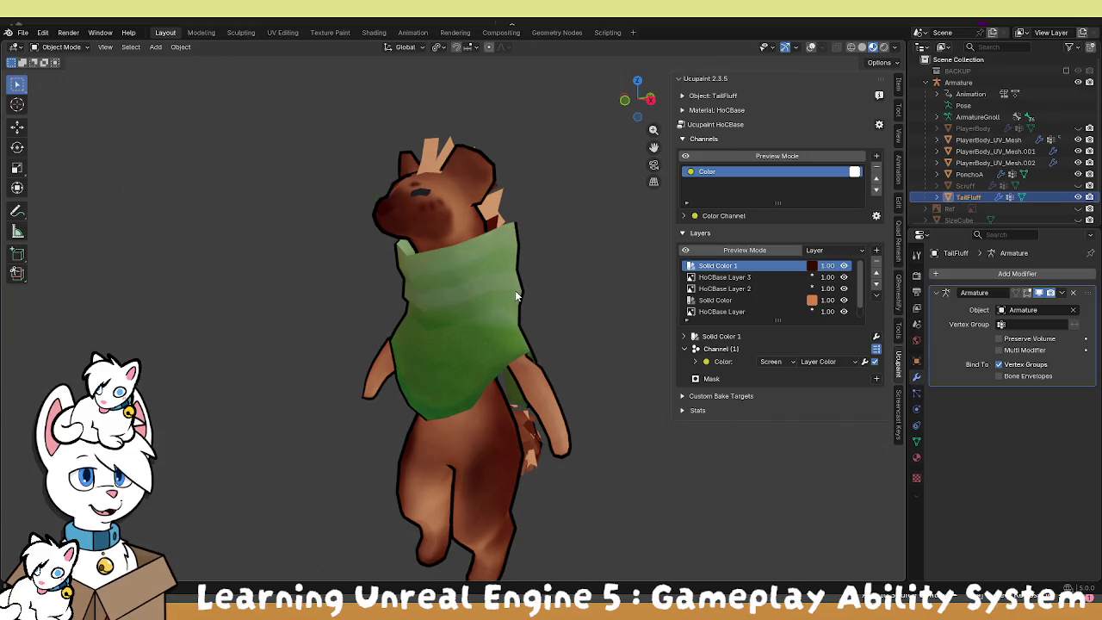
{"action": "scroll", "coordinate": [514, 296], "scroll_direction": "down", "scroll_amount": 3}
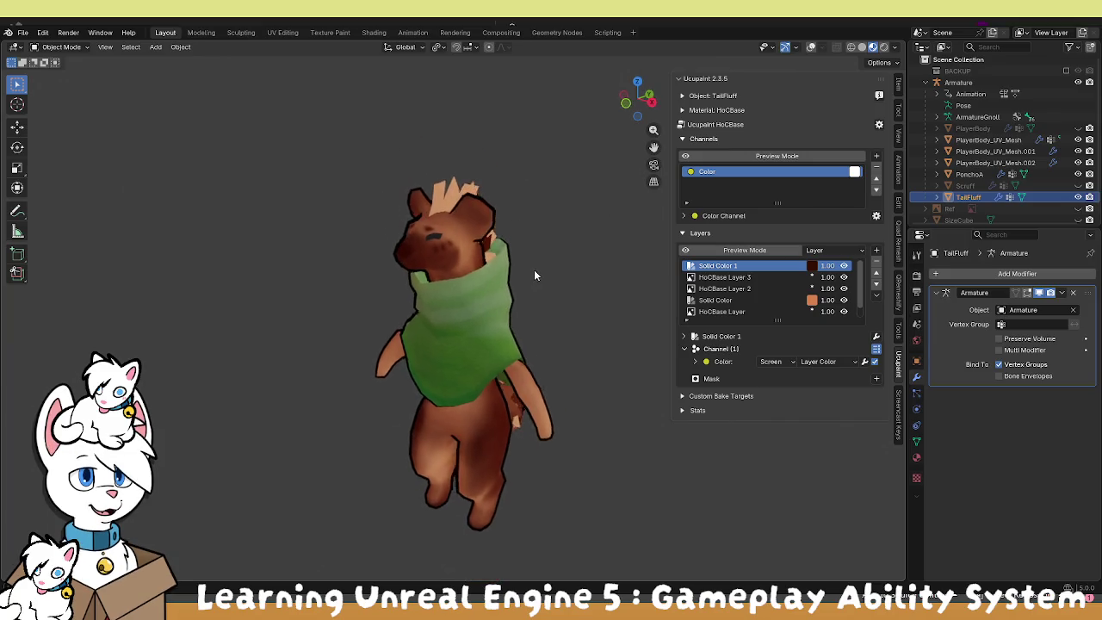
{"action": "scroll", "coordinate": [476, 246], "scroll_direction": "up", "scroll_amount": 4}
Select PlayerBody_UV_Mesh.002 and set its material to Material in the Material tab.
{"action": "left_click", "coordinate": [438, 198]}
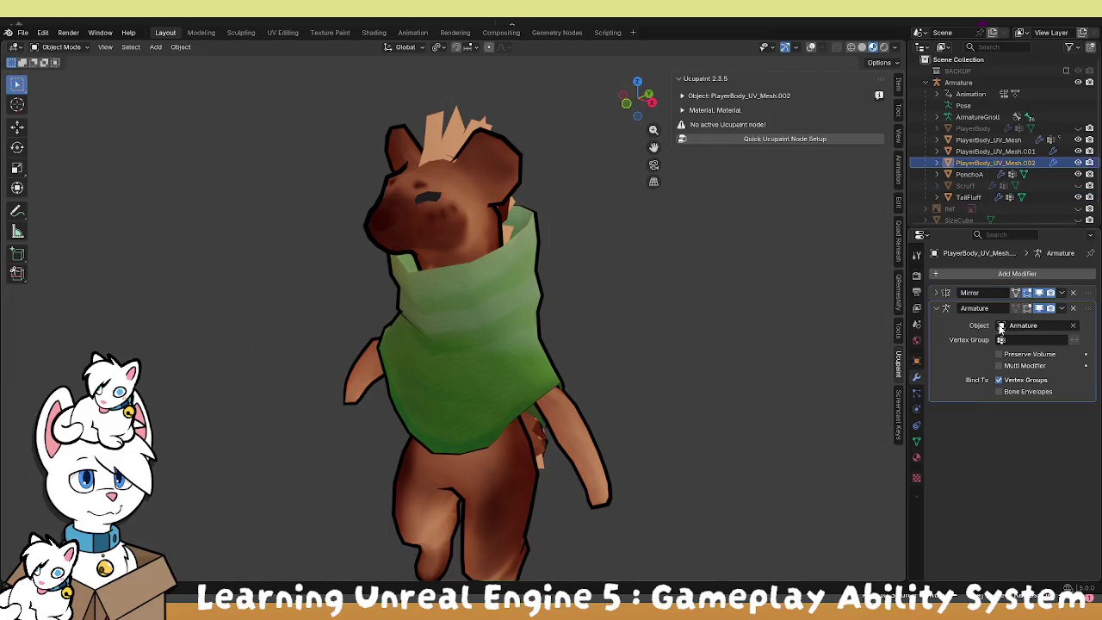
{"action": "left_click", "coordinate": [917, 459]}
{"action": "left_click", "coordinate": [937, 322]}
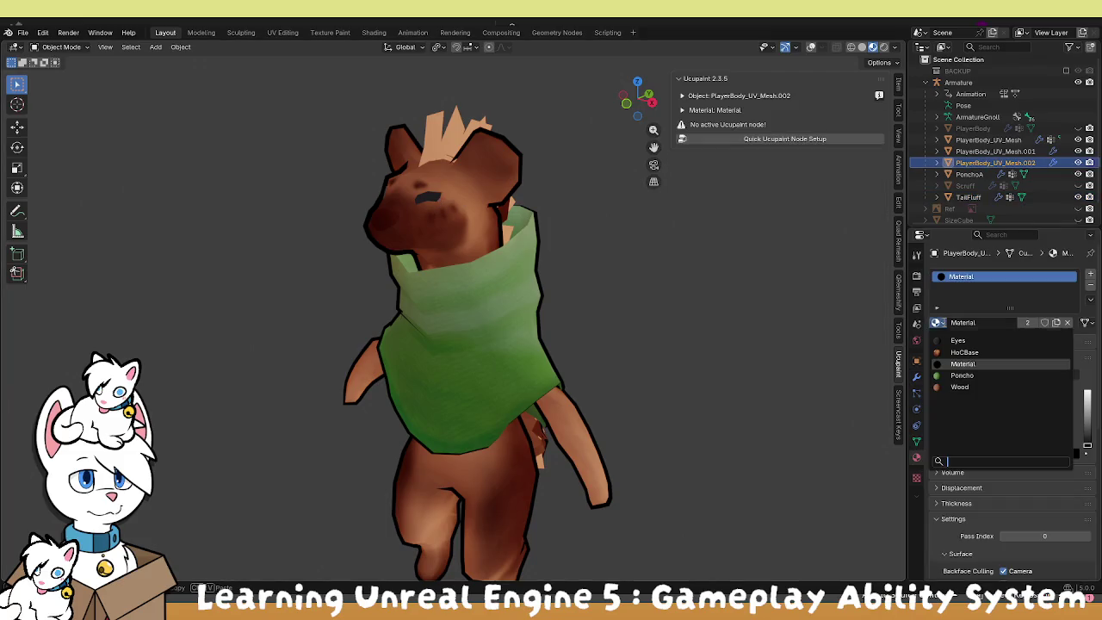
{"action": "left_click", "coordinate": [963, 365]}
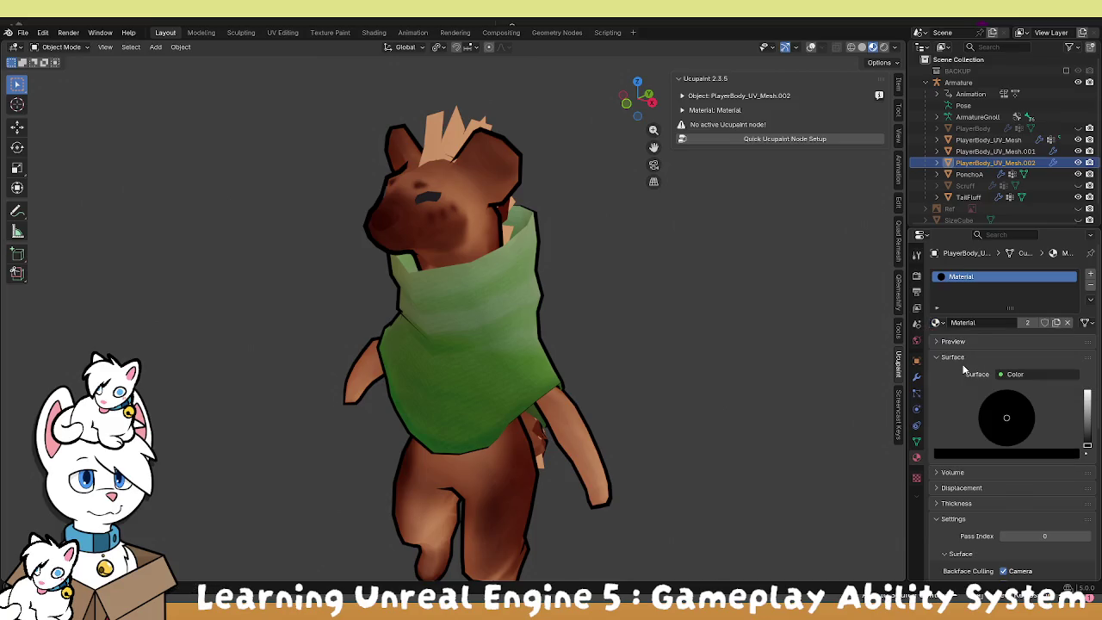
Select PlayerBody_UV_Mesh.001 and replace its Eyes material slot with Material.
{"action": "left_click_drag", "start_coordinate": [516, 167], "coordinate": [525, 256]}
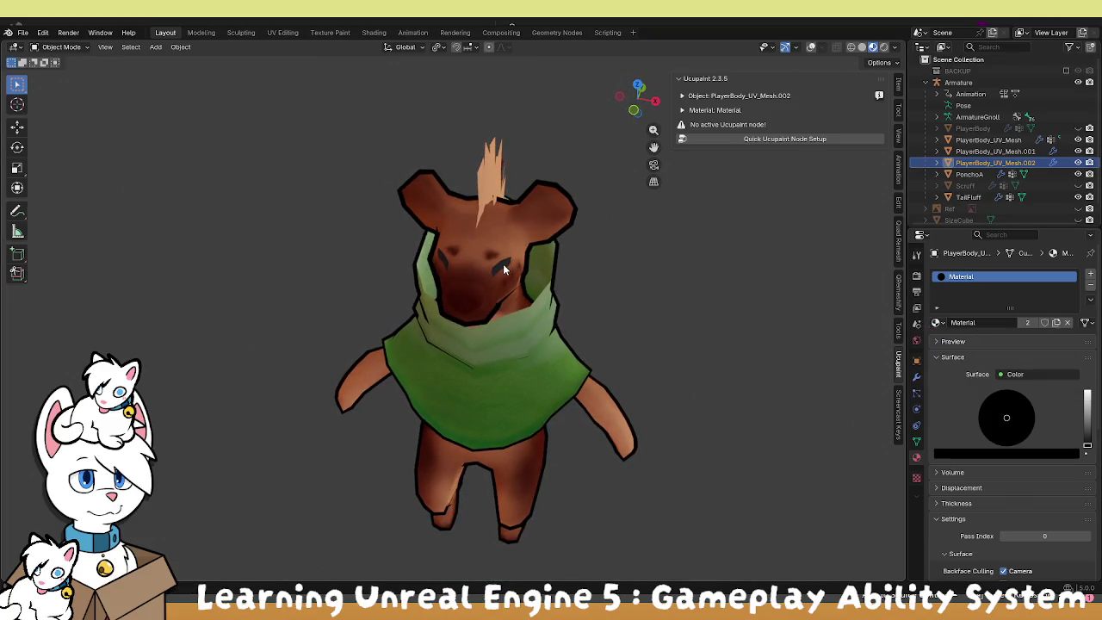
{"action": "left_click", "coordinate": [1077, 151]}
{"action": "left_click", "coordinate": [1078, 151]}
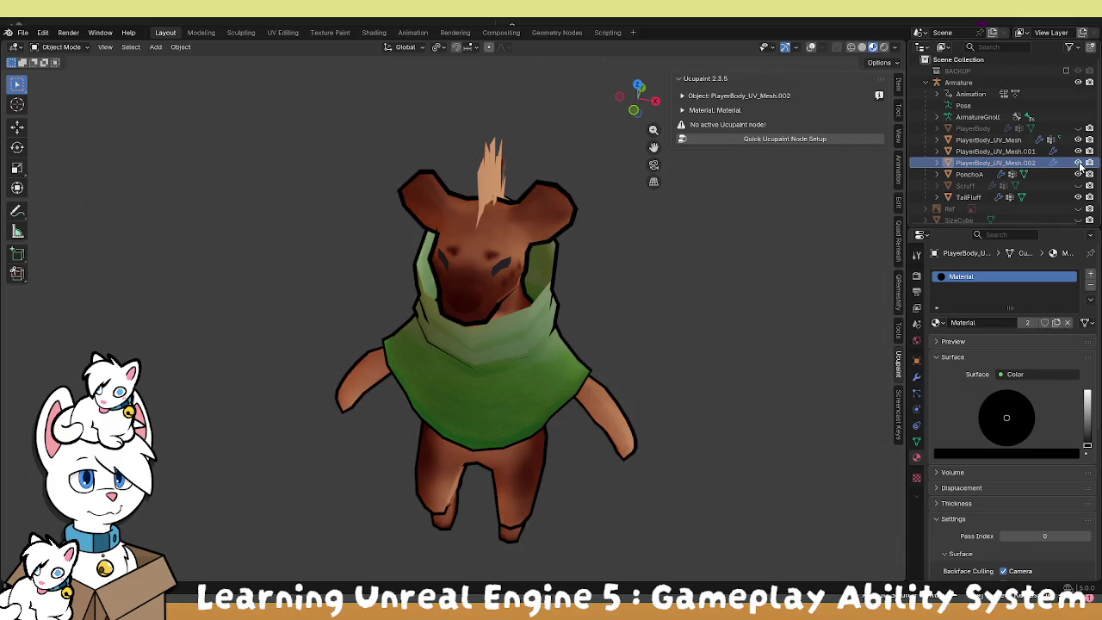
{"action": "left_click", "coordinate": [998, 151]}
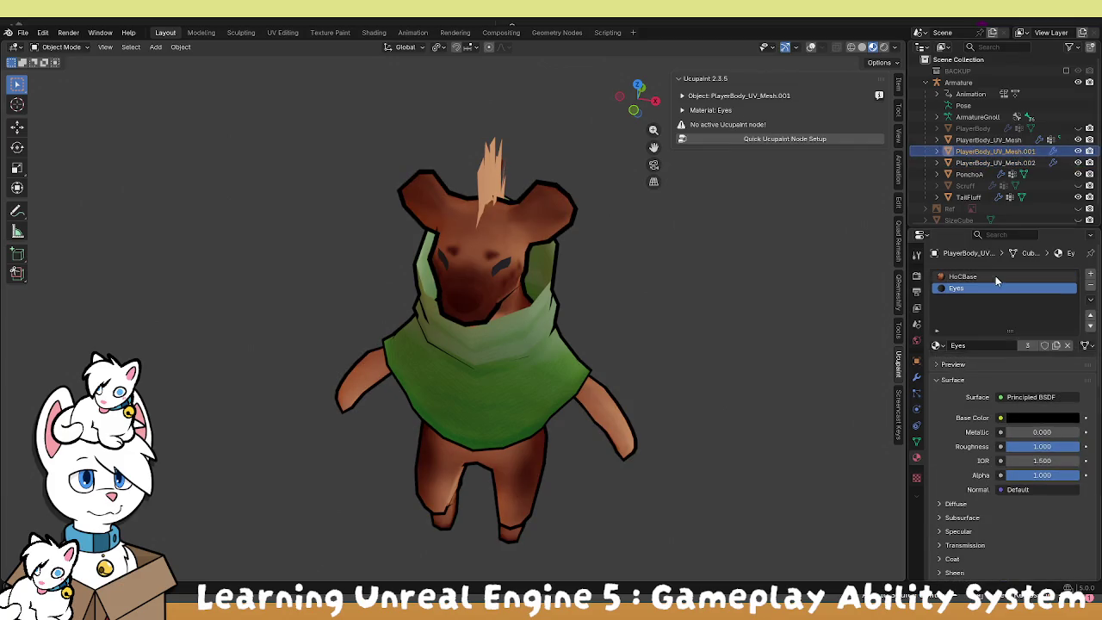
{"action": "left_click", "coordinate": [936, 346]}
{"action": "left_click", "coordinate": [963, 365]}
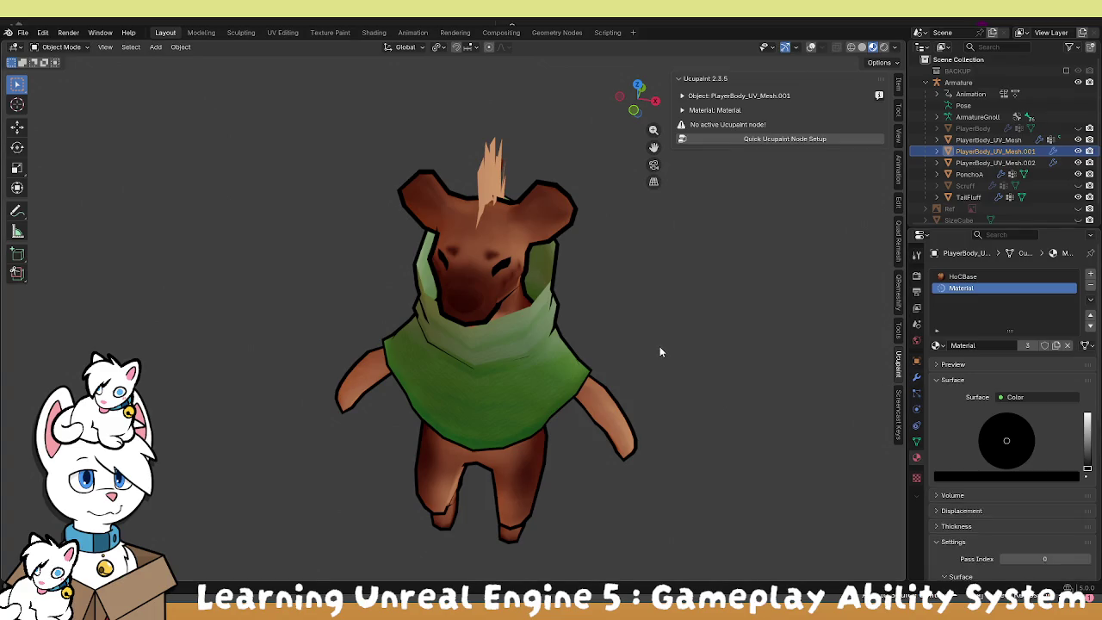
Orbit and zoom around the character to check the black outline result.
{"action": "left_click_drag", "start_coordinate": [663, 363], "coordinate": [659, 285]}
{"action": "scroll", "coordinate": [620, 291], "scroll_direction": "down", "scroll_amount": 2}
{"action": "mouse_move", "coordinate": [590, 295]}
{"action": "left_mouse_down"}
{"action": "mouse_move", "coordinate": [565, 302]}
{"action": "mouse_move", "coordinate": [576, 321]}
{"action": "left_mouse_up"}
{"action": "scroll", "coordinate": [579, 315], "scroll_direction": "down", "scroll_amount": 5}
{"action": "scroll", "coordinate": [517, 261], "scroll_direction": "up", "scroll_amount": 4}
{"action": "mouse_move", "coordinate": [515, 261]}
{"action": "left_mouse_down"}
{"action": "mouse_move", "coordinate": [617, 279]}
{"action": "mouse_move", "coordinate": [671, 257]}
{"action": "mouse_move", "coordinate": [681, 215]}
{"action": "mouse_move", "coordinate": [686, 235]}
{"action": "mouse_move", "coordinate": [627, 255]}
{"action": "left_mouse_up"}
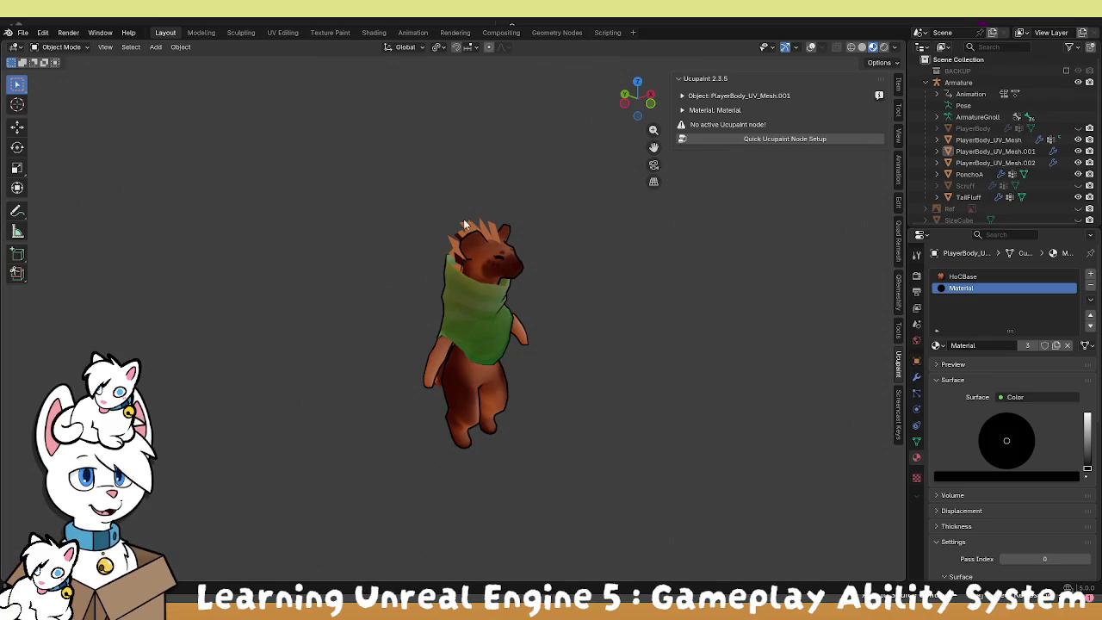
Orbit and zoom around the character to inspect its head, front, top and back.
{"action": "left_click_drag", "start_coordinate": [465, 225], "coordinate": [581, 266]}
{"action": "scroll", "coordinate": [502, 301], "scroll_direction": "up", "scroll_amount": 5}
{"action": "left_click_drag", "start_coordinate": [501, 300], "coordinate": [583, 285]}
{"action": "scroll", "coordinate": [511, 320], "scroll_direction": "down", "scroll_amount": 3}
{"action": "mouse_move", "coordinate": [511, 320]}
{"action": "left_mouse_down"}
{"action": "mouse_move", "coordinate": [607, 345]}
{"action": "mouse_move", "coordinate": [529, 266]}
{"action": "mouse_move", "coordinate": [535, 258]}
{"action": "left_mouse_up"}
{"action": "scroll", "coordinate": [595, 347], "scroll_direction": "down", "scroll_amount": 2}
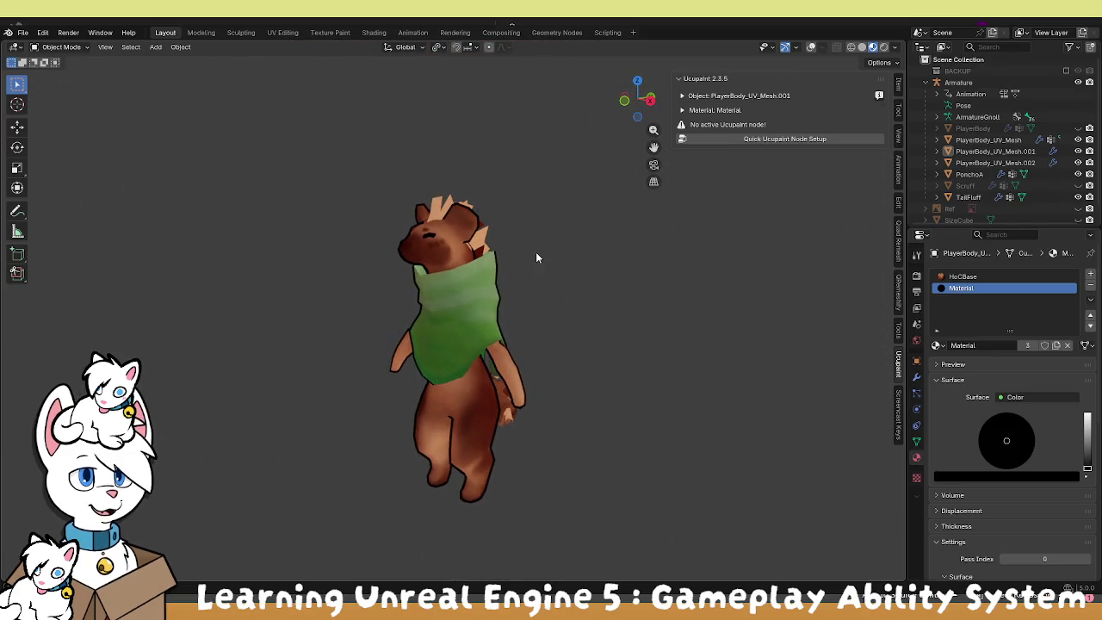
{"action": "scroll", "coordinate": [536, 254], "scroll_direction": "up", "scroll_amount": 2}
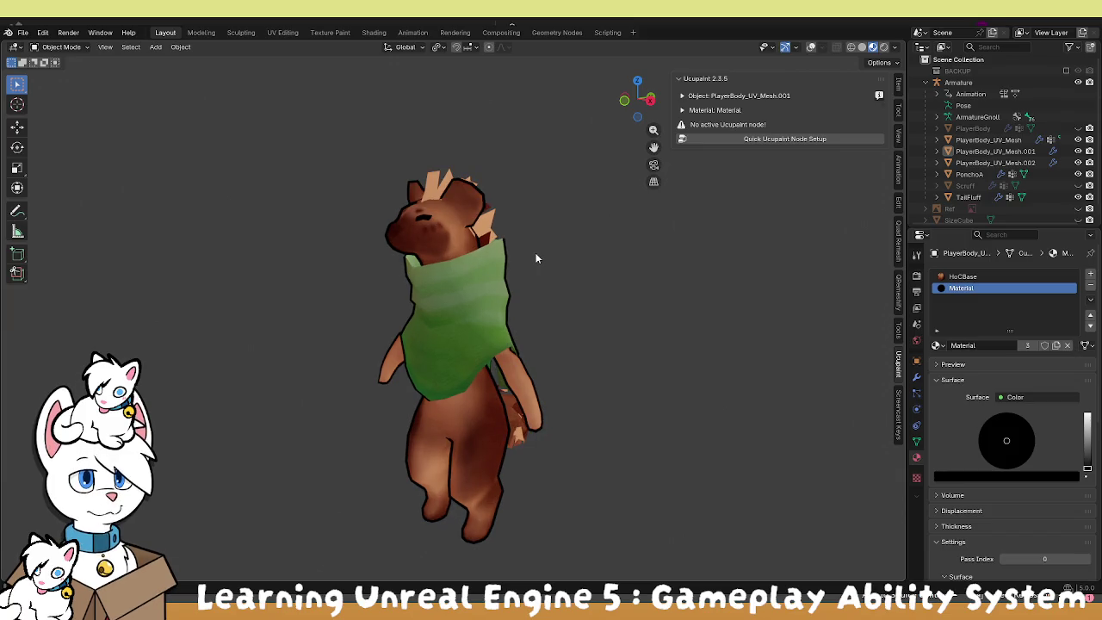
{"action": "mouse_move", "coordinate": [536, 257]}
{"action": "left_mouse_down"}
{"action": "mouse_move", "coordinate": [506, 250]}
{"action": "mouse_move", "coordinate": [519, 288]}
{"action": "mouse_move", "coordinate": [554, 288]}
{"action": "mouse_move", "coordinate": [476, 267]}
{"action": "mouse_move", "coordinate": [461, 283]}
{"action": "mouse_move", "coordinate": [486, 295]}
{"action": "left_mouse_up"}
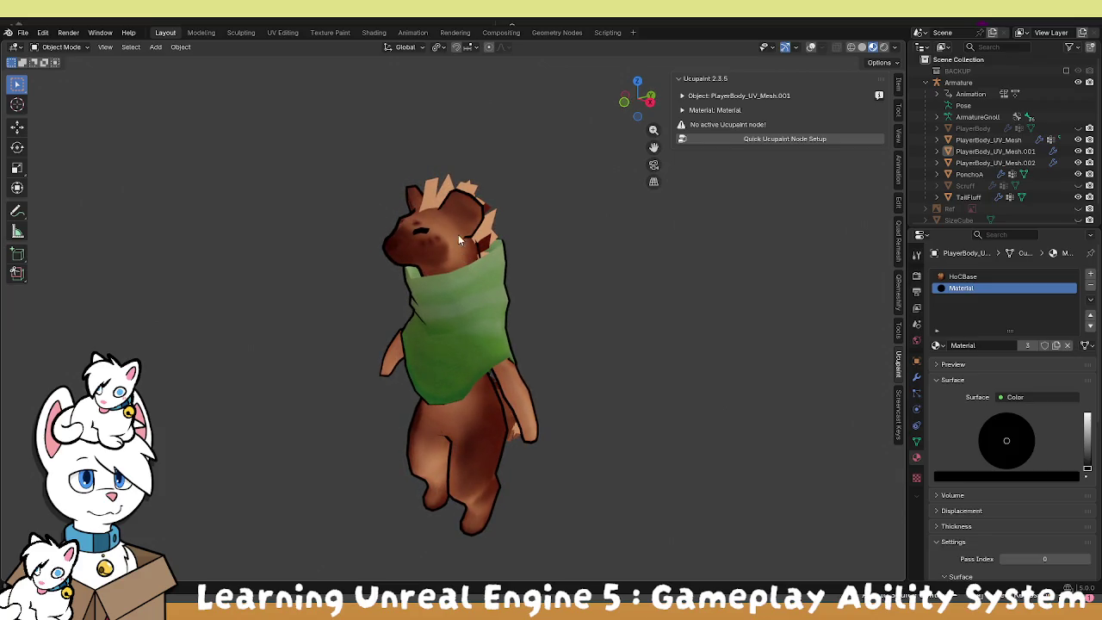
{"action": "scroll", "coordinate": [402, 269], "scroll_direction": "down", "scroll_amount": 3}
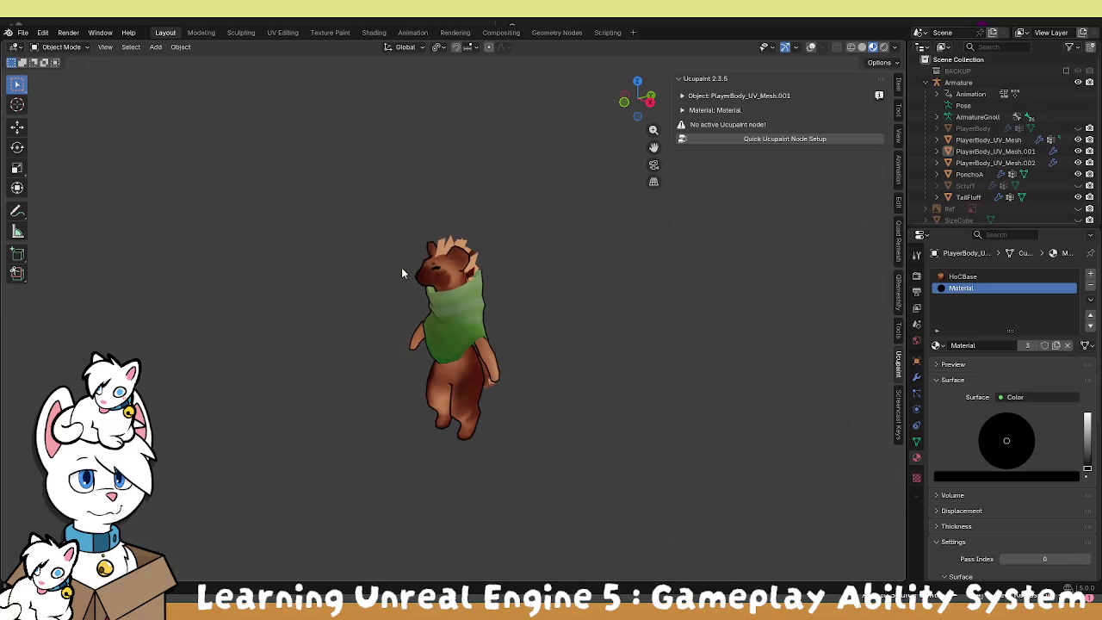
{"action": "scroll", "coordinate": [404, 265], "scroll_direction": "up", "scroll_amount": 2}
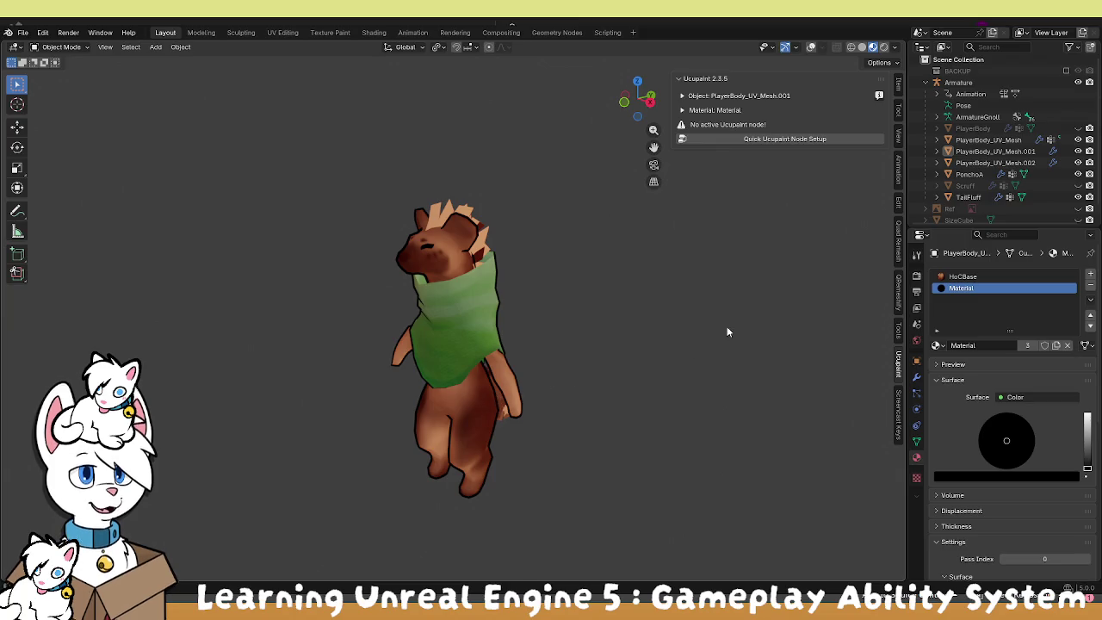
{"action": "scroll", "coordinate": [991, 204], "scroll_direction": "down", "scroll_amount": 1}
{"action": "scroll", "coordinate": [991, 204], "scroll_direction": "up", "scroll_amount": 1}
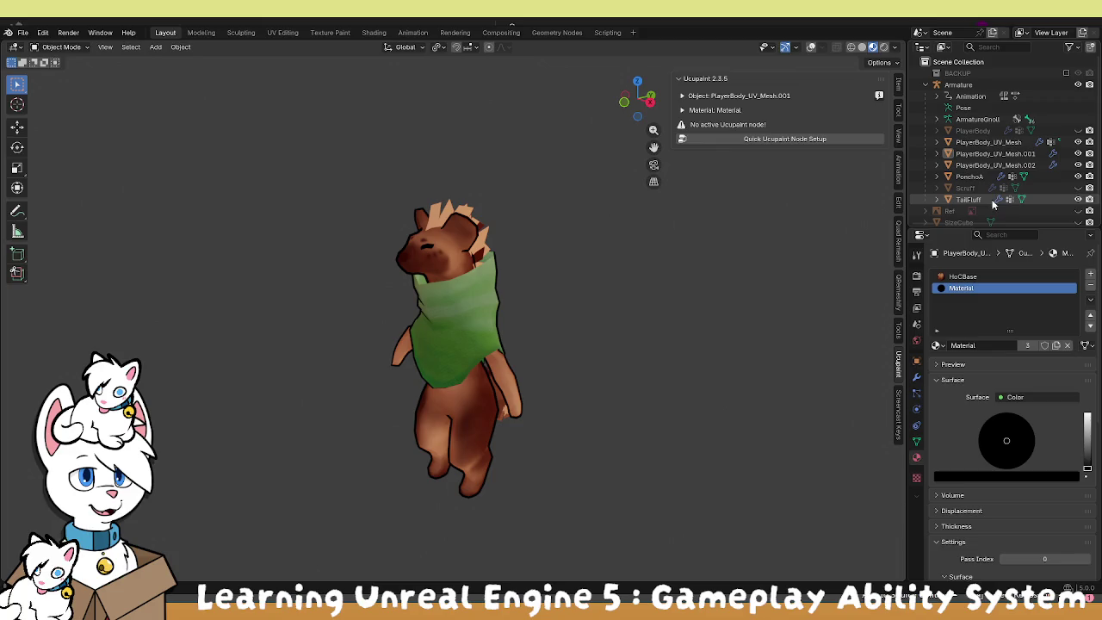
{"action": "mouse_move", "coordinate": [637, 97]}
{"action": "left_mouse_down"}
{"action": "mouse_move", "coordinate": [545, 367]}
{"action": "mouse_move", "coordinate": [465, 305]}
{"action": "left_mouse_up"}
{"action": "scroll", "coordinate": [547, 366], "scroll_direction": "up", "scroll_amount": 5}
{"action": "scroll", "coordinate": [440, 225], "scroll_direction": "down", "scroll_amount": 5}
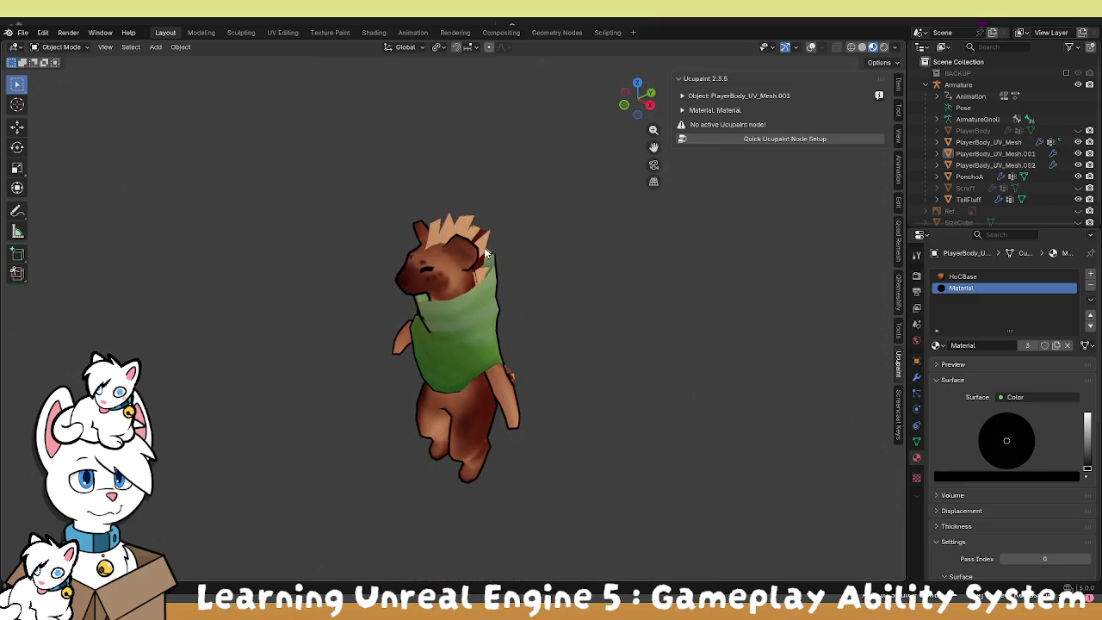
{"action": "left_click_drag", "start_coordinate": [440, 224], "coordinate": [495, 210]}
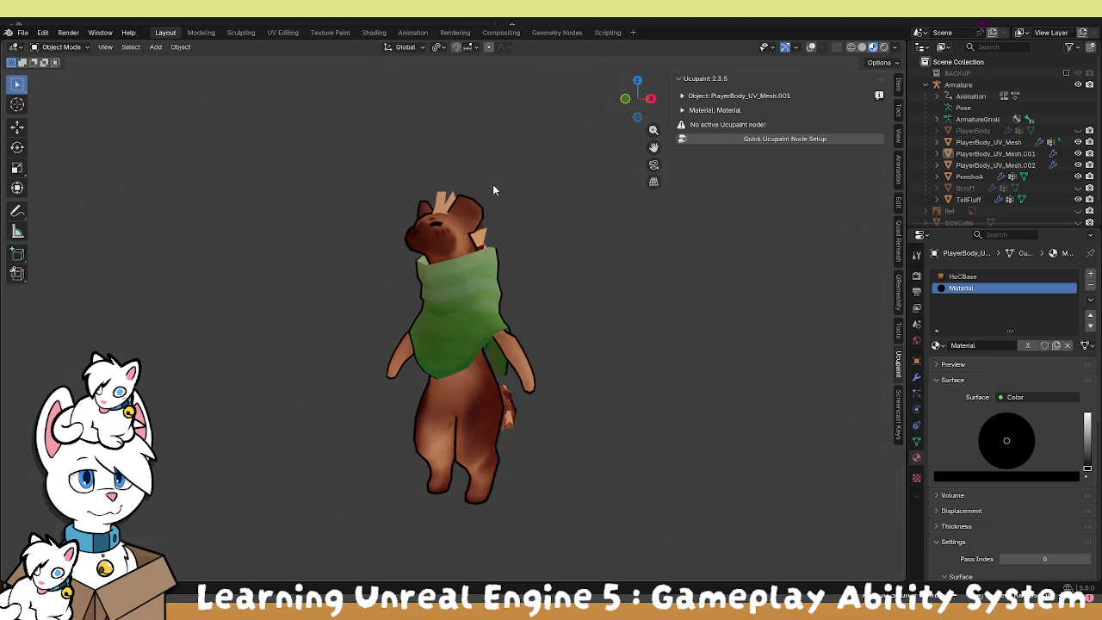
{"action": "mouse_move", "coordinate": [485, 195]}
{"action": "left_mouse_down"}
{"action": "mouse_move", "coordinate": [369, 190]}
{"action": "mouse_move", "coordinate": [504, 221]}
{"action": "mouse_move", "coordinate": [557, 208]}
{"action": "mouse_move", "coordinate": [447, 220]}
{"action": "left_mouse_up"}
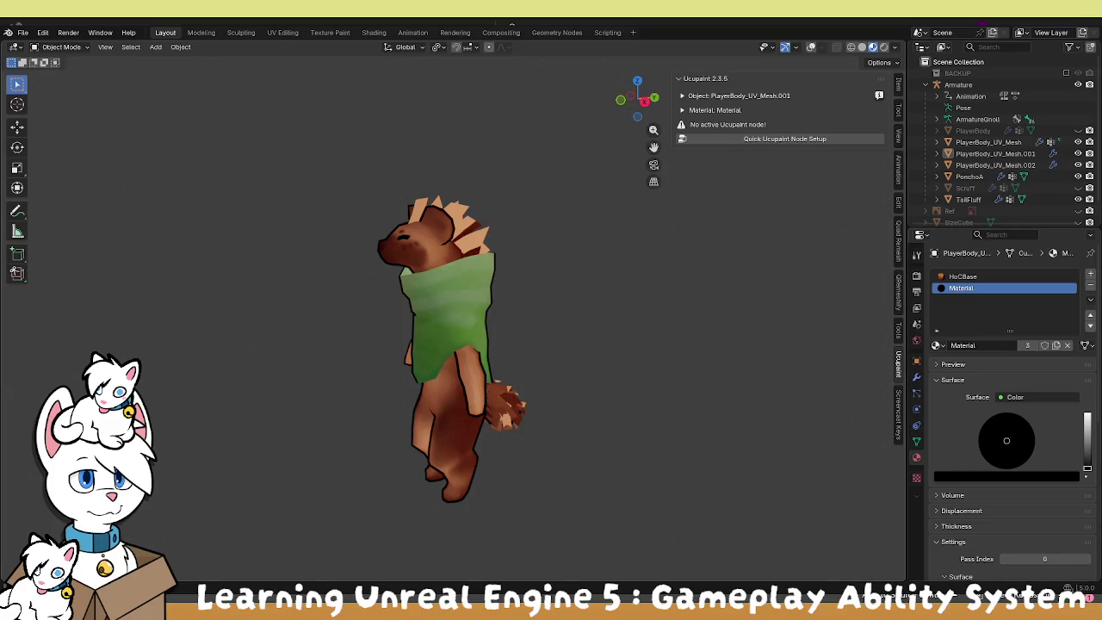
{"action": "mouse_move", "coordinate": [469, 315]}
{"action": "left_mouse_down"}
{"action": "mouse_move", "coordinate": [452, 283]}
{"action": "mouse_move", "coordinate": [526, 204]}
{"action": "mouse_move", "coordinate": [531, 157]}
{"action": "mouse_move", "coordinate": [504, 254]}
{"action": "mouse_move", "coordinate": [333, 258]}
{"action": "mouse_move", "coordinate": [274, 282]}
{"action": "mouse_move", "coordinate": [420, 418]}
{"action": "mouse_move", "coordinate": [419, 403]}
{"action": "left_mouse_up"}
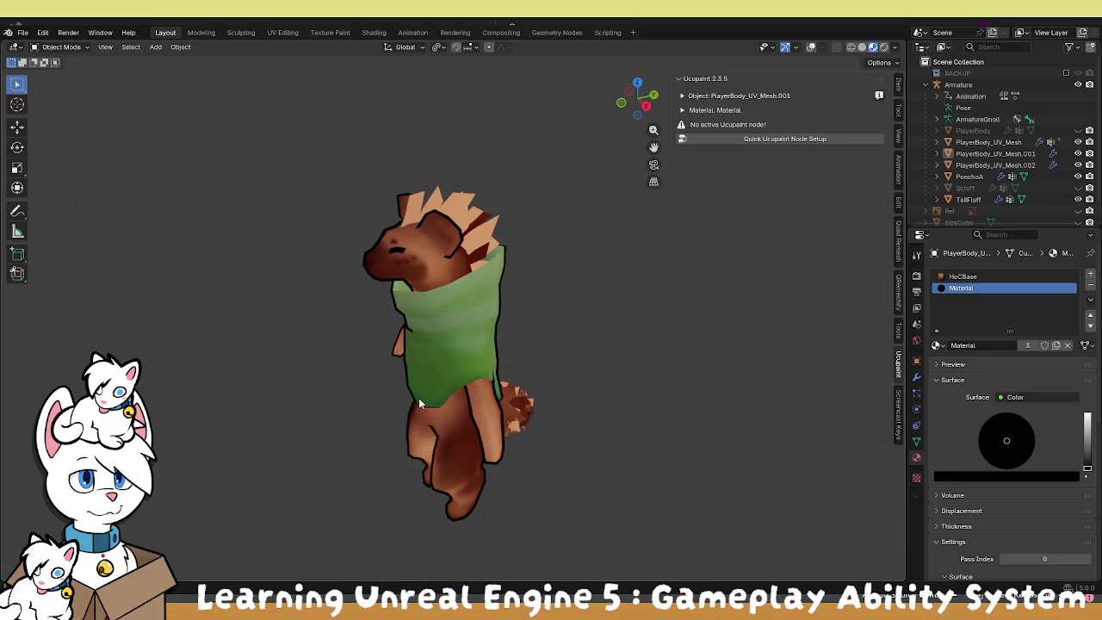
Save the character's blend file with Ctrl+S.
{"action": "left_click", "coordinate": [20, 35]}
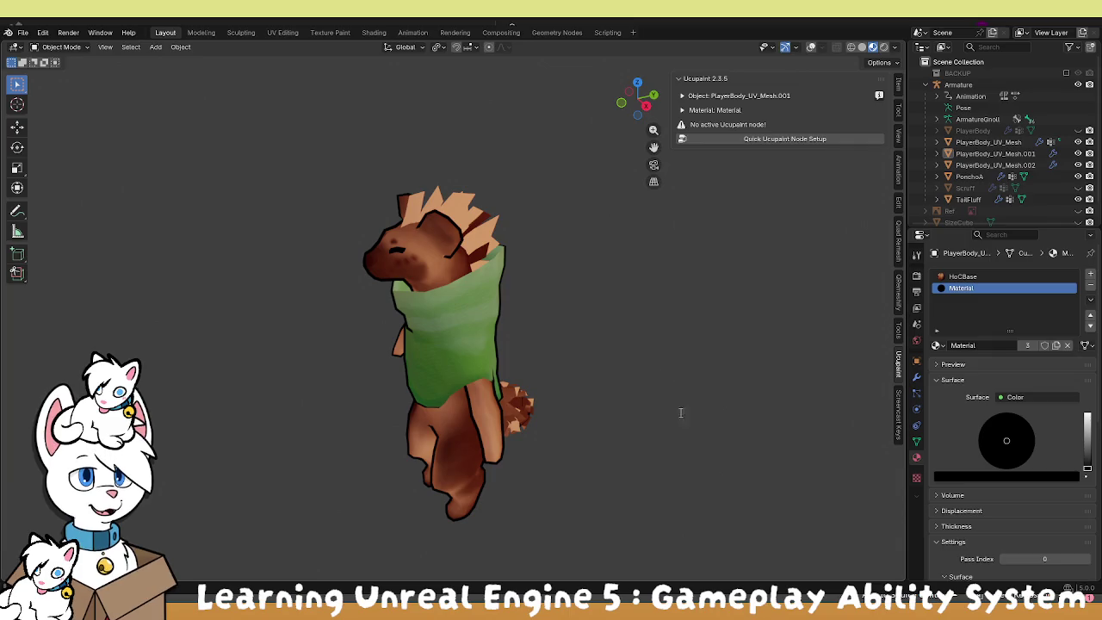
{"action": "key", "text": "ctrl+s"}
{"action": "mouse_move", "coordinate": [346, 334]}
{"action": "left_mouse_down"}
{"action": "mouse_move", "coordinate": [423, 377]}
{"action": "mouse_move", "coordinate": [431, 362]}
{"action": "mouse_move", "coordinate": [393, 312]}
{"action": "mouse_move", "coordinate": [401, 286]}
{"action": "left_mouse_up"}
Select PlayerBody_UV_Mesh.002 and toggle its visibility repeatedly to compare the outline.
{"action": "left_click", "coordinate": [433, 261]}
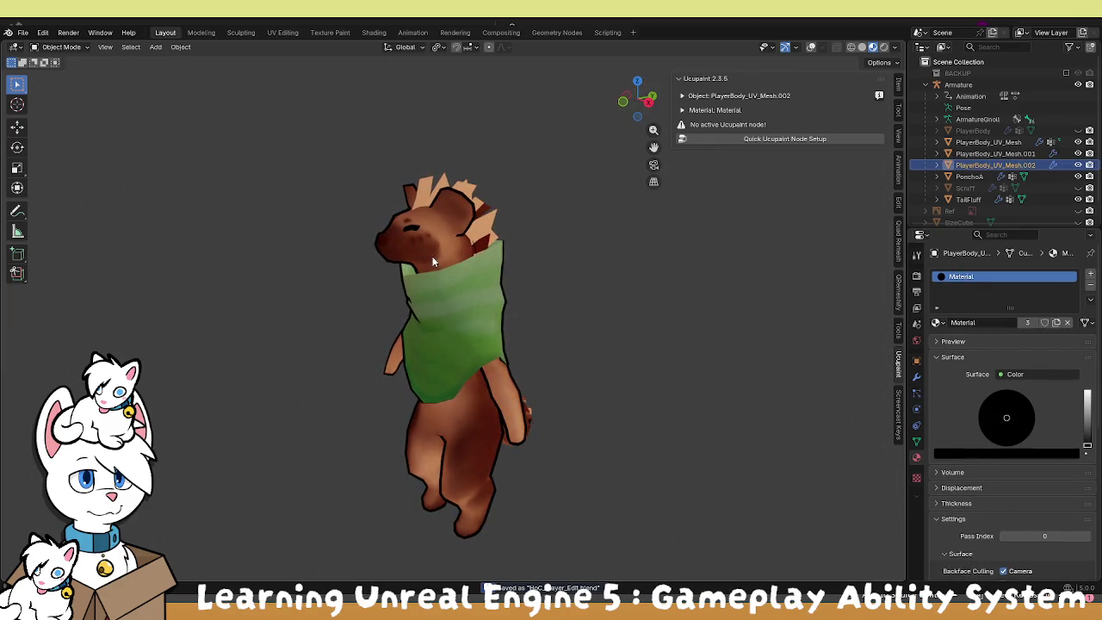
{"action": "left_click", "coordinate": [1078, 164]}
{"action": "left_click", "coordinate": [1078, 164]}
{"action": "left_click", "coordinate": [1078, 165]}
{"action": "left_click", "coordinate": [1077, 165]}
{"action": "left_click", "coordinate": [1078, 164]}
{"action": "left_click", "coordinate": [1078, 165]}
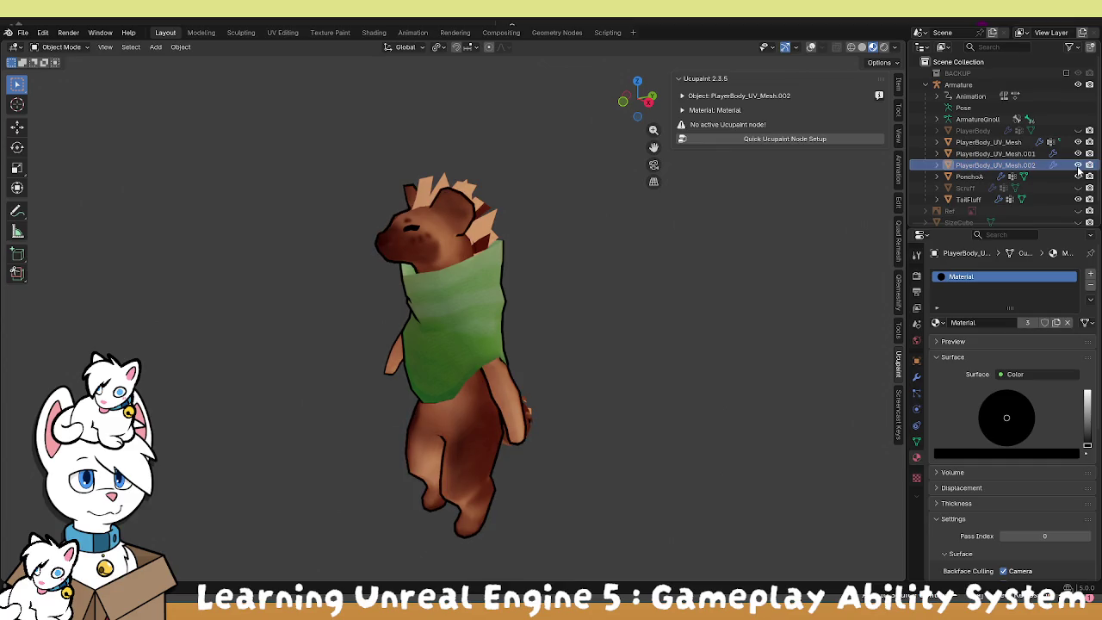
Select the main PlayerBody_UV_Mesh body, briefly checking PonchoA along the way.
{"action": "left_click", "coordinate": [988, 143]}
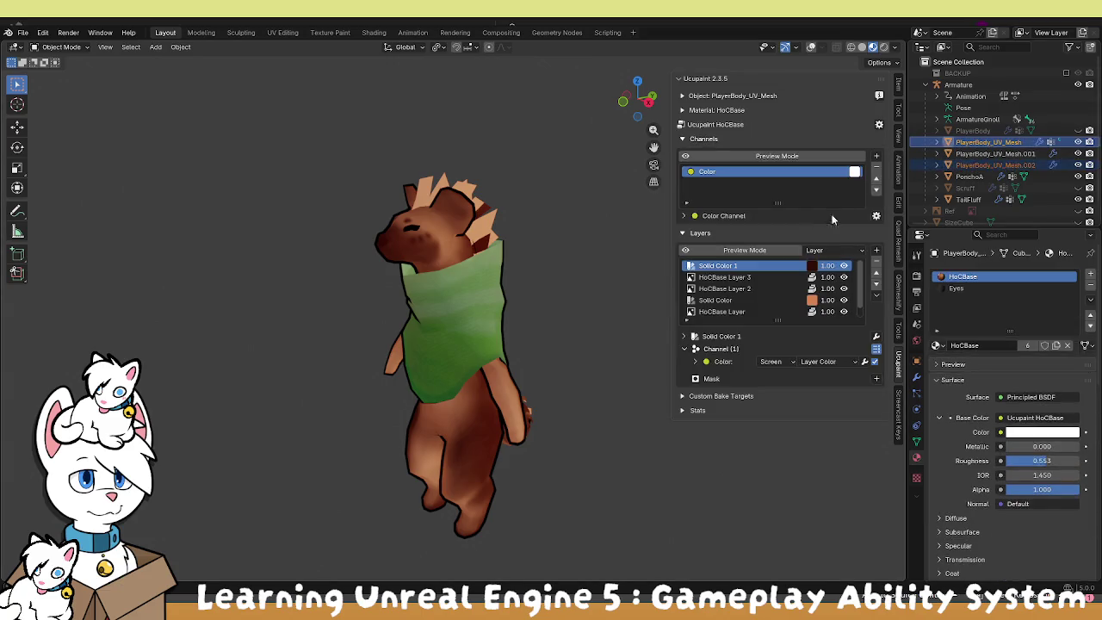
{"action": "right_click", "coordinate": [541, 298]}
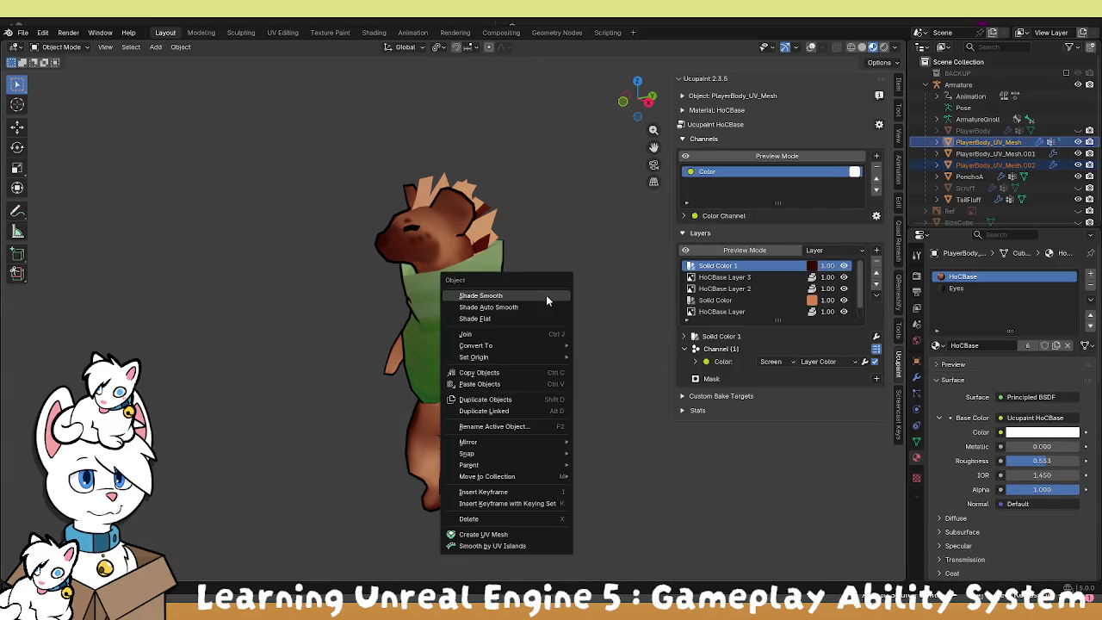
{"action": "mouse_move", "coordinate": [576, 198]}
{"action": "left_mouse_down"}
{"action": "mouse_move", "coordinate": [536, 235]}
{"action": "mouse_move", "coordinate": [465, 170]}
{"action": "mouse_move", "coordinate": [521, 255]}
{"action": "left_mouse_up"}
{"action": "scroll", "coordinate": [521, 255], "scroll_direction": "up", "scroll_amount": 2}
{"action": "left_click", "coordinate": [523, 323]}
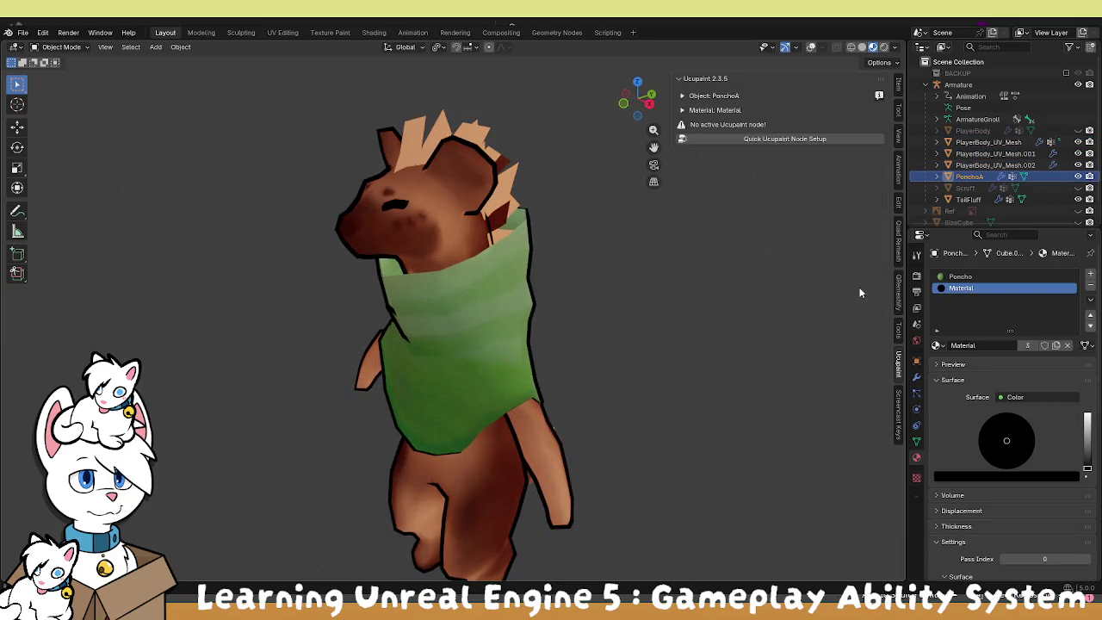
{"action": "left_click", "coordinate": [988, 142]}
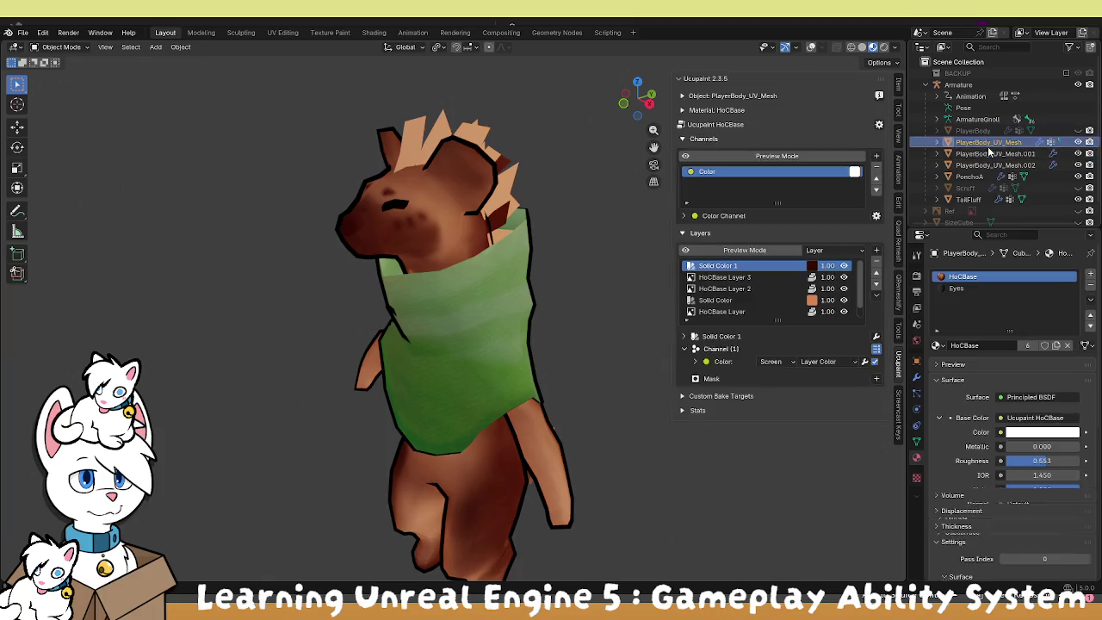
Hide the PlayerBody_UV_Mesh.002 outline and bring up the body's Add Modifier > Generate list.
{"action": "left_click", "coordinate": [1078, 164]}
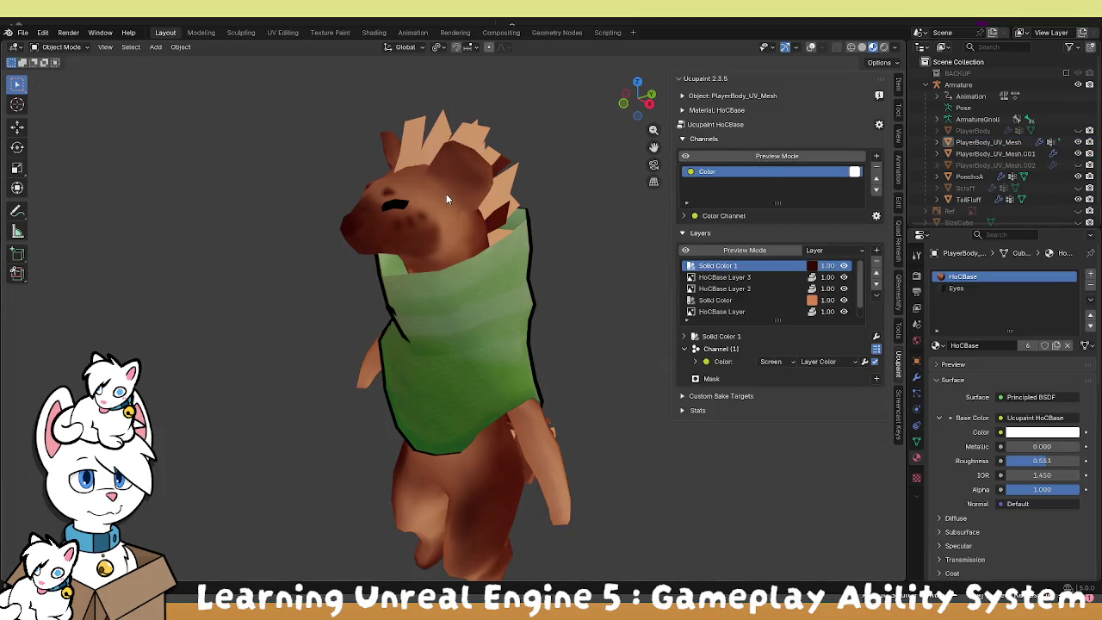
{"action": "left_click", "coordinate": [988, 142]}
{"action": "left_click", "coordinate": [1078, 142]}
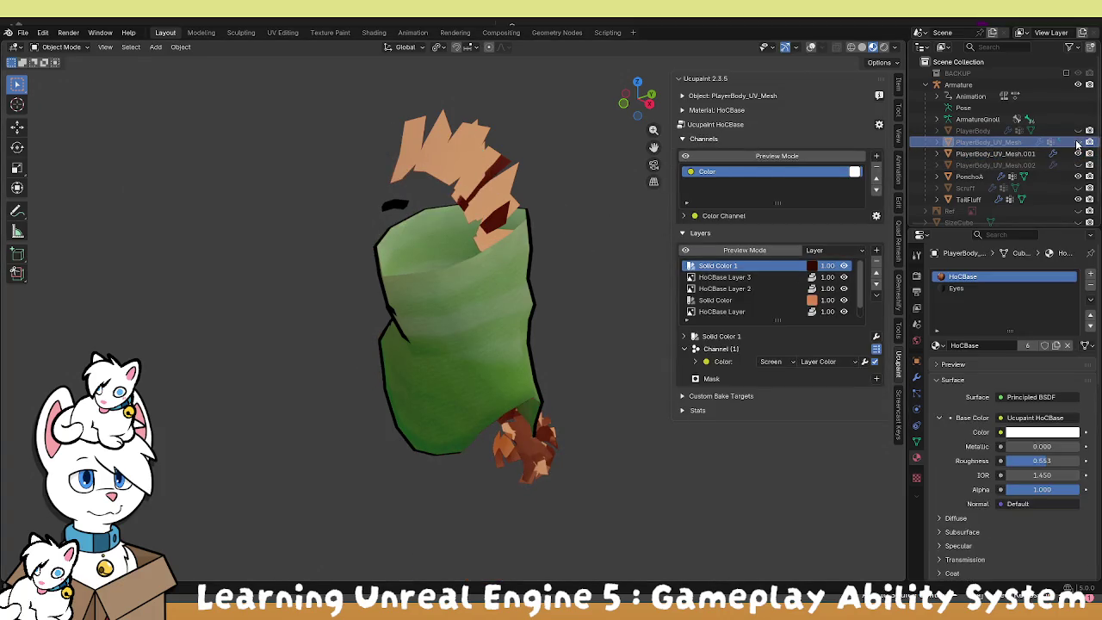
{"action": "left_click", "coordinate": [1077, 143]}
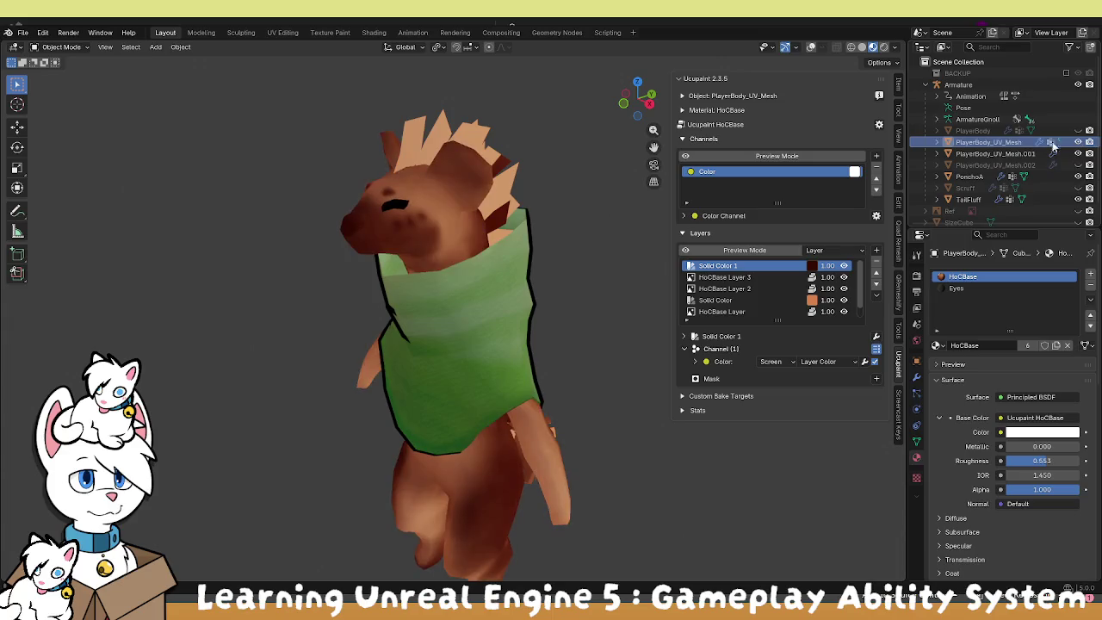
{"action": "left_click", "coordinate": [918, 377]}
{"action": "left_click", "coordinate": [1034, 276]}
{"action": "mouse_move", "coordinate": [1034, 275]}
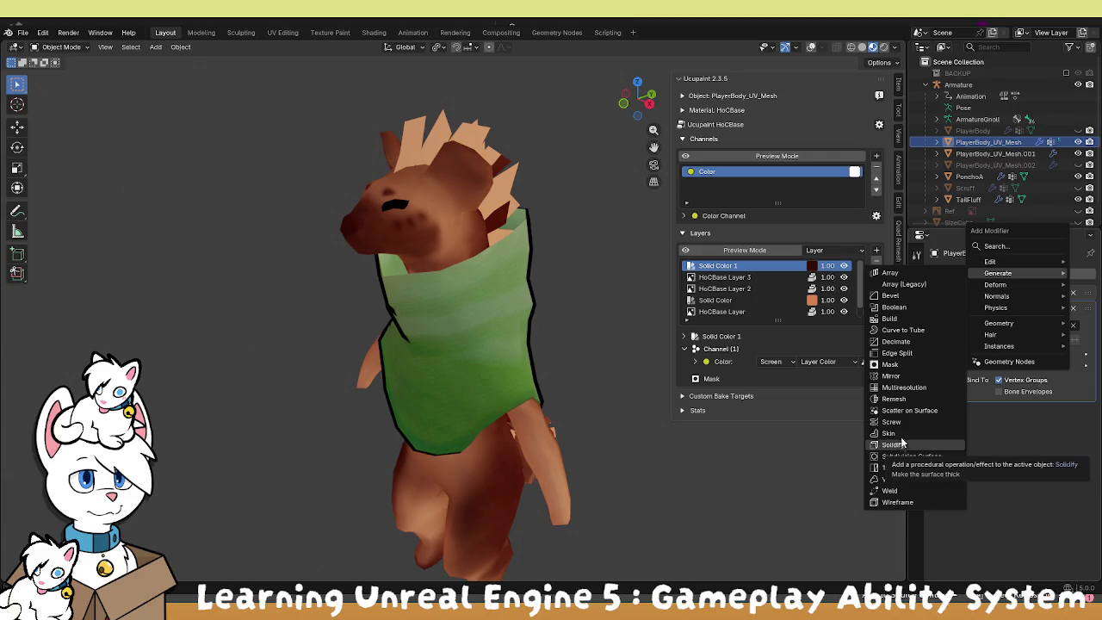
Copy PonchoA's Solidify modifier onto the body using Copy to Selected.
{"action": "left_click", "coordinate": [990, 154]}
{"action": "left_click", "coordinate": [969, 177]}
{"action": "left_click", "coordinate": [988, 142]}
{"action": "left_click", "coordinate": [969, 176], "text": "ctrl"}
{"action": "left_click", "coordinate": [1060, 411]}
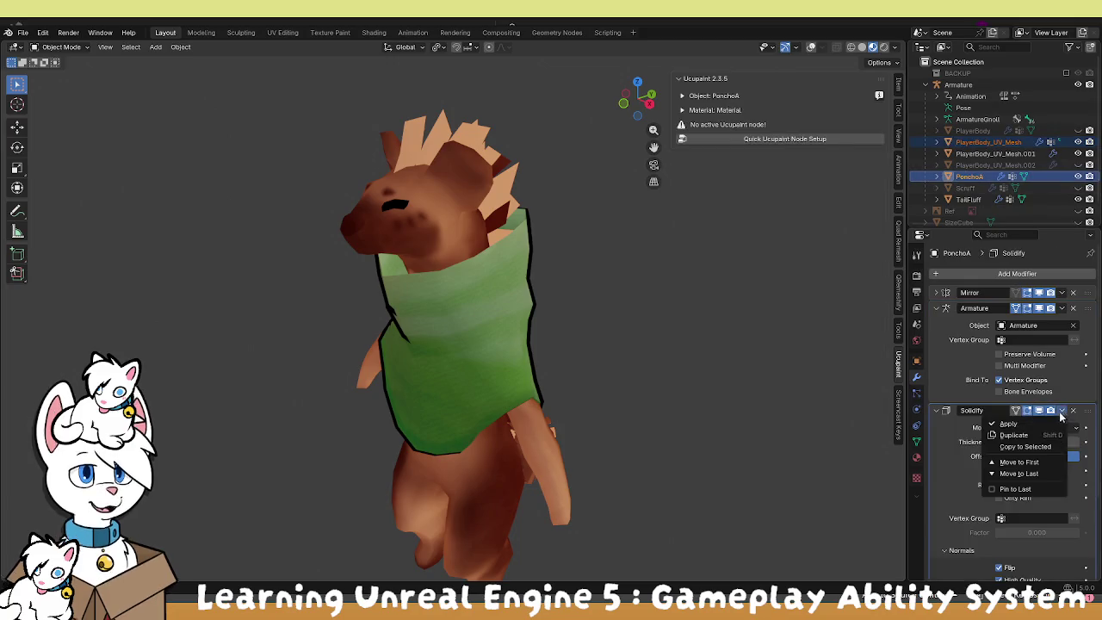
{"action": "left_click", "coordinate": [1024, 440]}
Add a third material slot on the body mesh using Material, then check the outline.
{"action": "left_click", "coordinate": [463, 248]}
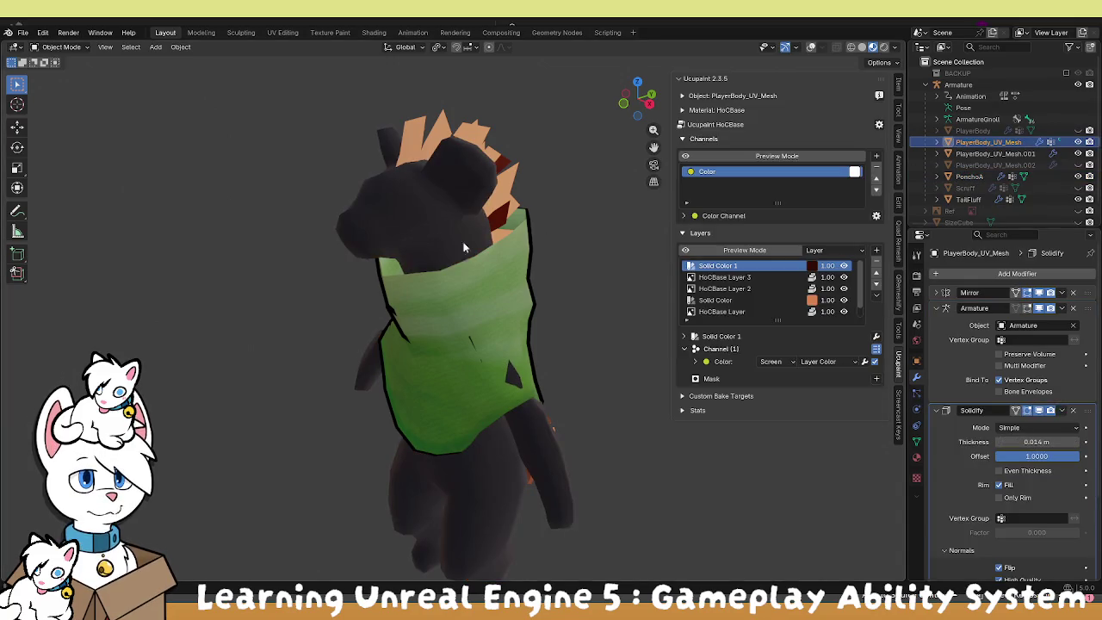
{"action": "left_click", "coordinate": [916, 459]}
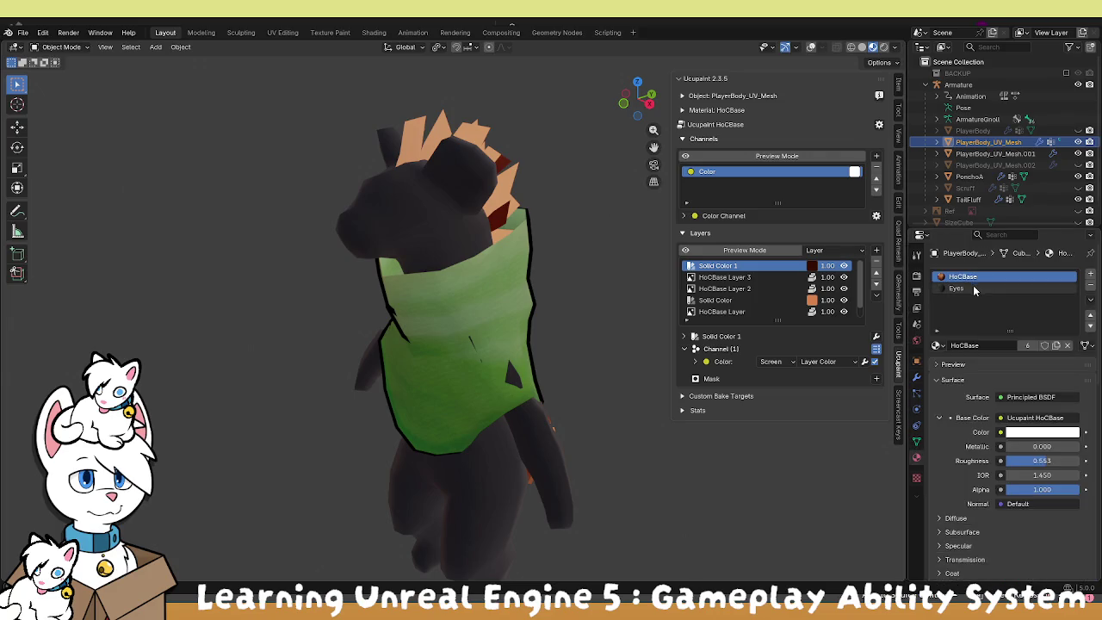
{"action": "left_click", "coordinate": [975, 291]}
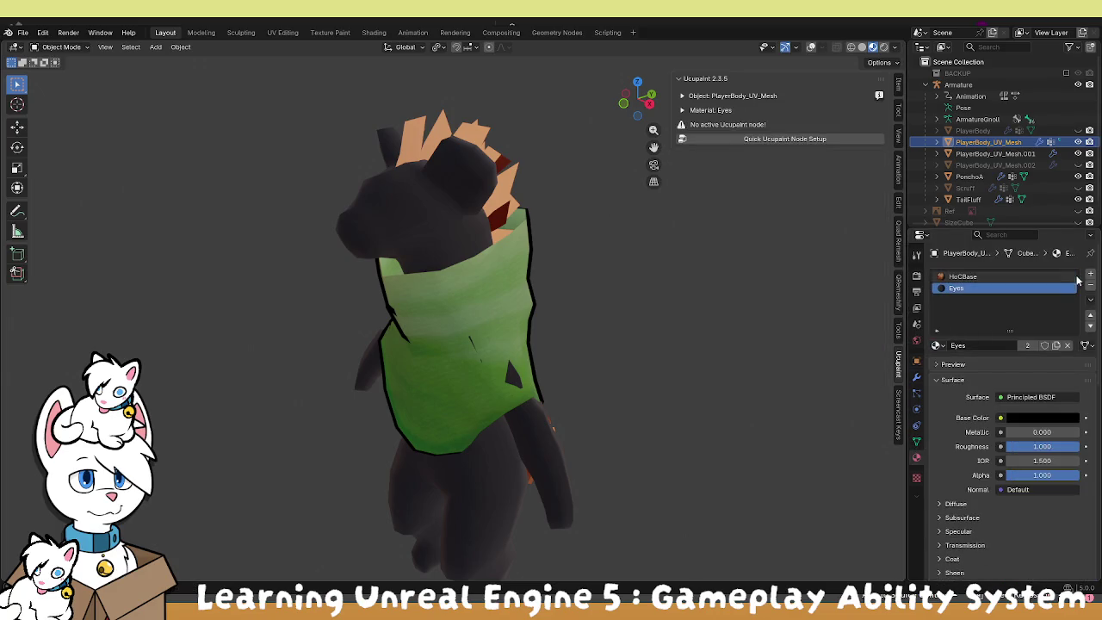
{"action": "left_click", "coordinate": [1091, 274]}
{"action": "left_click", "coordinate": [935, 346]}
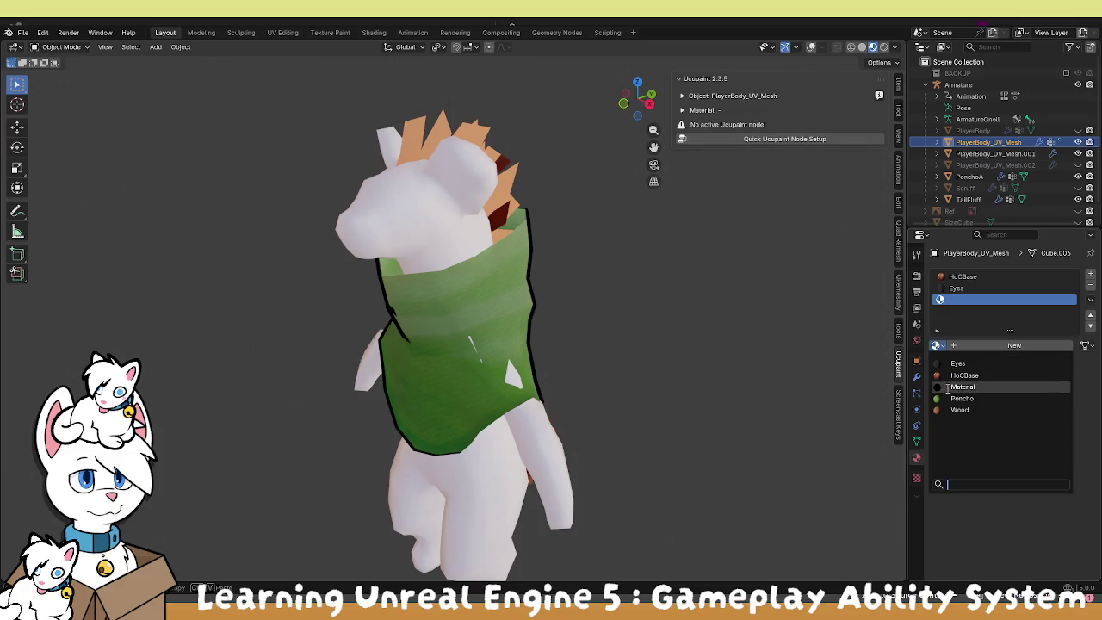
{"action": "left_click", "coordinate": [940, 386]}
{"action": "mouse_move", "coordinate": [586, 366]}
{"action": "left_mouse_down"}
{"action": "mouse_move", "coordinate": [654, 367]}
{"action": "mouse_move", "coordinate": [610, 338]}
{"action": "mouse_move", "coordinate": [561, 345]}
{"action": "mouse_move", "coordinate": [571, 372]}
{"action": "mouse_move", "coordinate": [438, 291]}
{"action": "mouse_move", "coordinate": [588, 313]}
{"action": "mouse_move", "coordinate": [608, 349]}
{"action": "mouse_move", "coordinate": [682, 326]}
{"action": "mouse_move", "coordinate": [815, 315]}
{"action": "mouse_move", "coordinate": [859, 325]}
{"action": "mouse_move", "coordinate": [585, 334]}
{"action": "mouse_move", "coordinate": [571, 345]}
{"action": "left_mouse_up"}
{"action": "scroll", "coordinate": [480, 314], "scroll_direction": "up", "scroll_amount": 3}
{"action": "scroll", "coordinate": [608, 349], "scroll_direction": "down", "scroll_amount": 2}
{"action": "scroll", "coordinate": [541, 336], "scroll_direction": "up", "scroll_amount": 2}
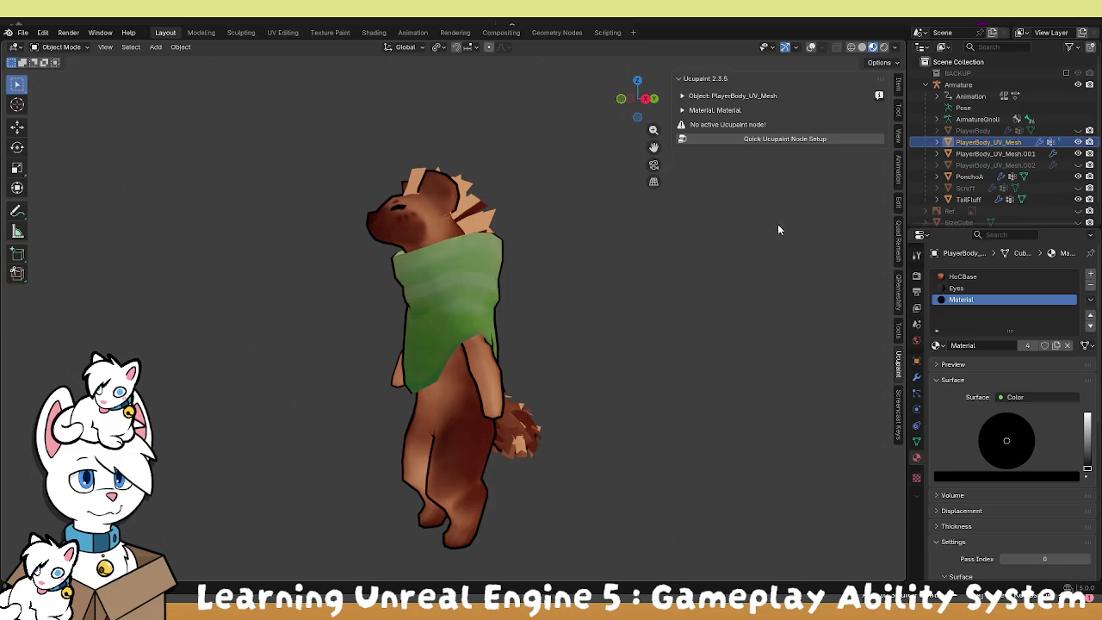
Join PlayerBody_UV_Mesh.001 into PlayerBody_UV_Mesh.
{"action": "left_click", "coordinate": [975, 154]}
{"action": "left_click", "coordinate": [994, 143]}
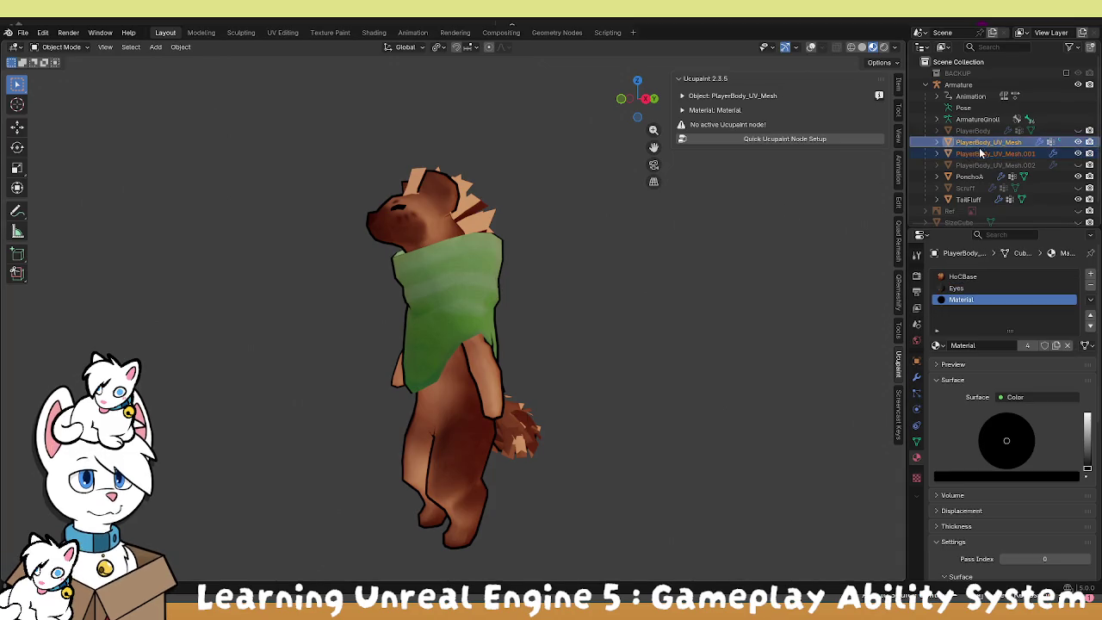
{"action": "right_click", "coordinate": [625, 274]}
{"action": "left_click", "coordinate": [622, 314]}
{"action": "mouse_move", "coordinate": [622, 318]}
{"action": "left_mouse_down"}
{"action": "mouse_move", "coordinate": [566, 264]}
{"action": "mouse_move", "coordinate": [580, 290]}
{"action": "left_mouse_up"}
{"action": "scroll", "coordinate": [454, 233], "scroll_direction": "up", "scroll_amount": 3}
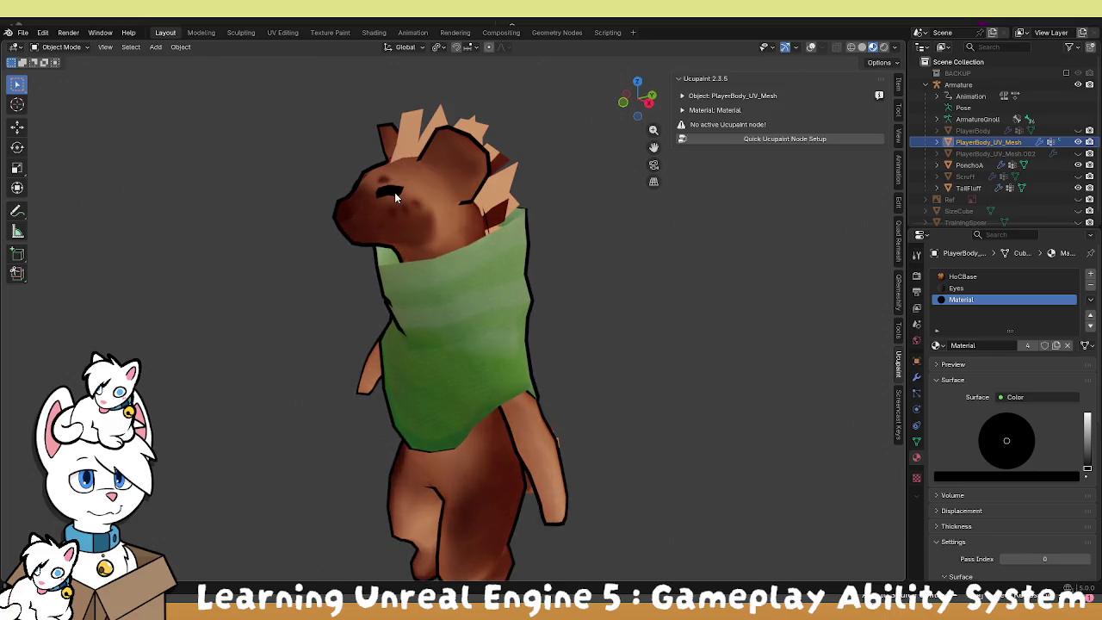
Check the joined mesh's Eyes, HocBase and Material slots and orbit around the head.
{"action": "left_click", "coordinate": [957, 288]}
{"action": "left_click", "coordinate": [959, 276]}
{"action": "left_click", "coordinate": [961, 299]}
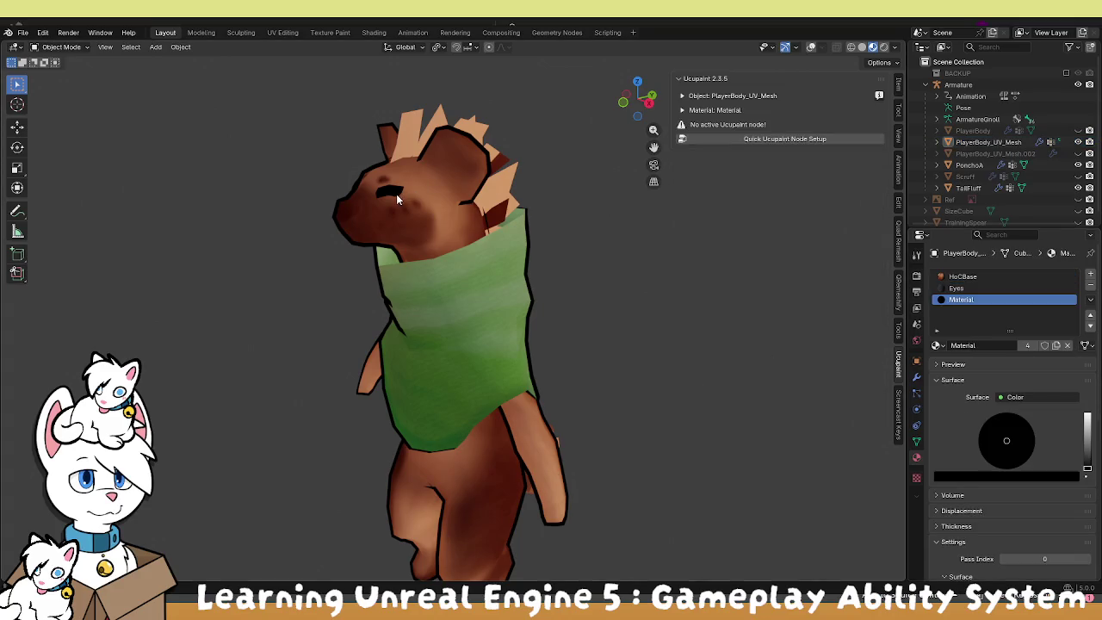
{"action": "left_click", "coordinate": [395, 194]}
{"action": "scroll", "coordinate": [417, 224], "scroll_direction": "up", "scroll_amount": 5}
{"action": "mouse_move", "coordinate": [417, 224]}
{"action": "left_mouse_down"}
{"action": "mouse_move", "coordinate": [570, 198]}
{"action": "mouse_move", "coordinate": [568, 218]}
{"action": "mouse_move", "coordinate": [531, 232]}
{"action": "mouse_move", "coordinate": [504, 280]}
{"action": "left_mouse_up"}
{"action": "mouse_move", "coordinate": [472, 310]}
{"action": "left_mouse_down"}
{"action": "mouse_move", "coordinate": [354, 226]}
{"action": "mouse_move", "coordinate": [419, 251]}
{"action": "mouse_move", "coordinate": [507, 375]}
{"action": "mouse_move", "coordinate": [530, 362]}
{"action": "mouse_move", "coordinate": [580, 383]}
{"action": "mouse_move", "coordinate": [495, 241]}
{"action": "mouse_move", "coordinate": [572, 282]}
{"action": "mouse_move", "coordinate": [531, 381]}
{"action": "mouse_move", "coordinate": [475, 409]}
{"action": "mouse_move", "coordinate": [354, 435]}
{"action": "mouse_move", "coordinate": [272, 409]}
{"action": "mouse_move", "coordinate": [257, 365]}
{"action": "mouse_move", "coordinate": [315, 300]}
{"action": "mouse_move", "coordinate": [493, 291]}
{"action": "mouse_move", "coordinate": [614, 357]}
{"action": "mouse_move", "coordinate": [655, 344]}
{"action": "left_mouse_up"}
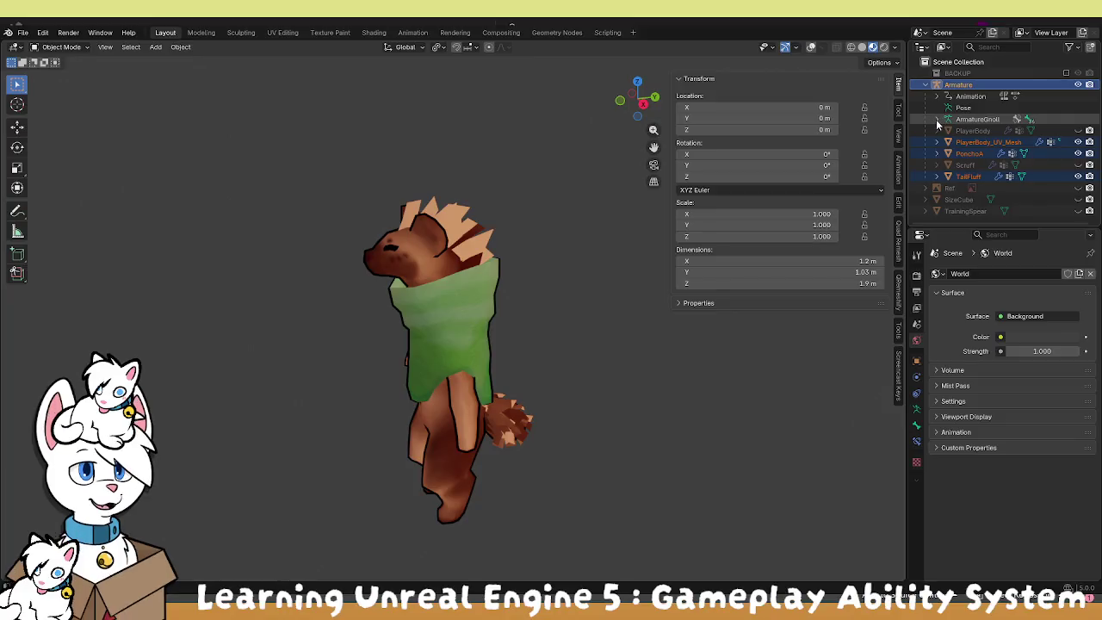
Make TrainingSpear visible in the Outliner and view it at the character's feet.
{"action": "left_click", "coordinate": [1077, 211]}
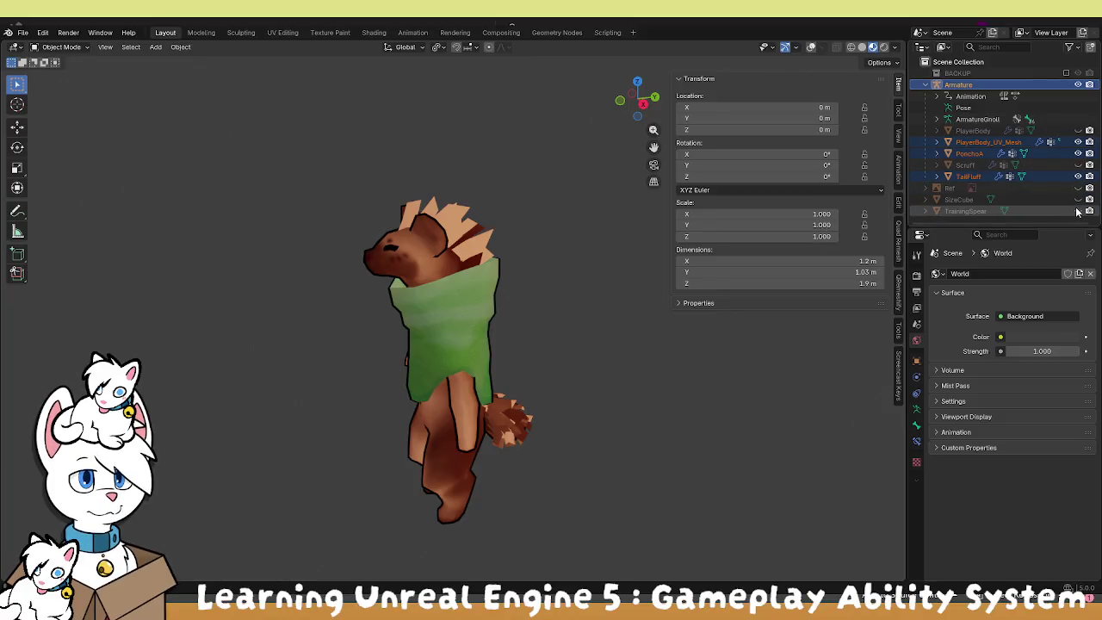
{"action": "mouse_move", "coordinate": [448, 324]}
{"action": "left_mouse_down"}
{"action": "mouse_move", "coordinate": [433, 290]}
{"action": "mouse_move", "coordinate": [482, 241]}
{"action": "mouse_move", "coordinate": [270, 278]}
{"action": "mouse_move", "coordinate": [388, 339]}
{"action": "mouse_move", "coordinate": [438, 331]}
{"action": "mouse_move", "coordinate": [420, 326]}
{"action": "mouse_move", "coordinate": [505, 343]}
{"action": "mouse_move", "coordinate": [402, 315]}
{"action": "mouse_move", "coordinate": [441, 317]}
{"action": "left_mouse_up"}
{"action": "scroll", "coordinate": [419, 322], "scroll_direction": "down", "scroll_amount": 3}
{"action": "scroll", "coordinate": [482, 336], "scroll_direction": "up", "scroll_amount": 4}
{"action": "scroll", "coordinate": [442, 318], "scroll_direction": "up", "scroll_amount": 1}
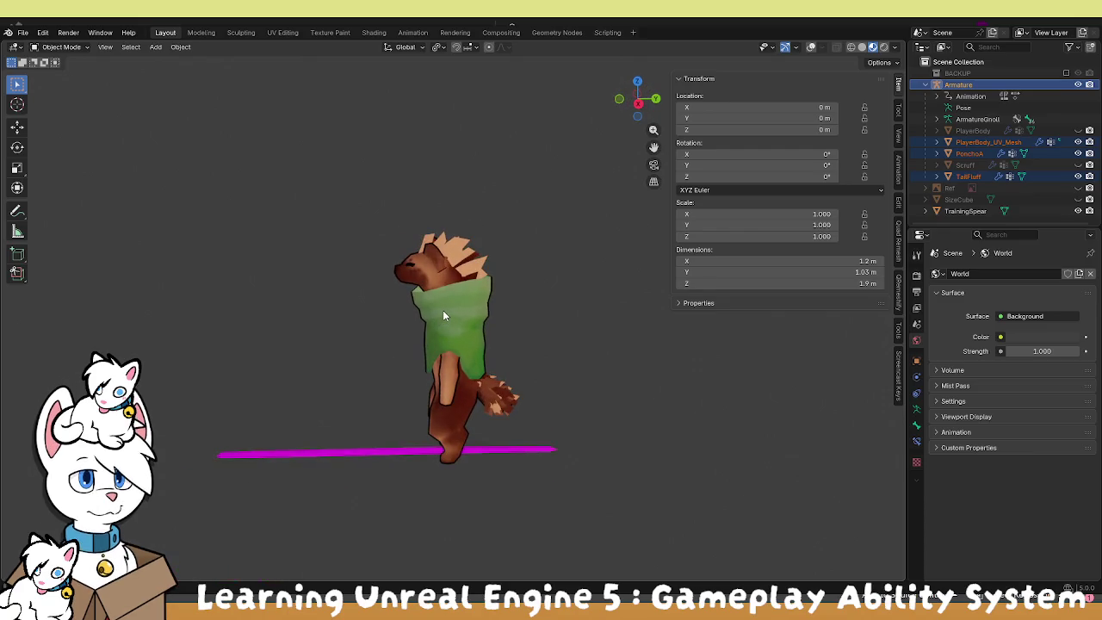
{"action": "left_click", "coordinate": [23, 31]}
Save the character scene and start exporting it as FBX (.fbx).
{"action": "mouse_move", "coordinate": [93, 208]}
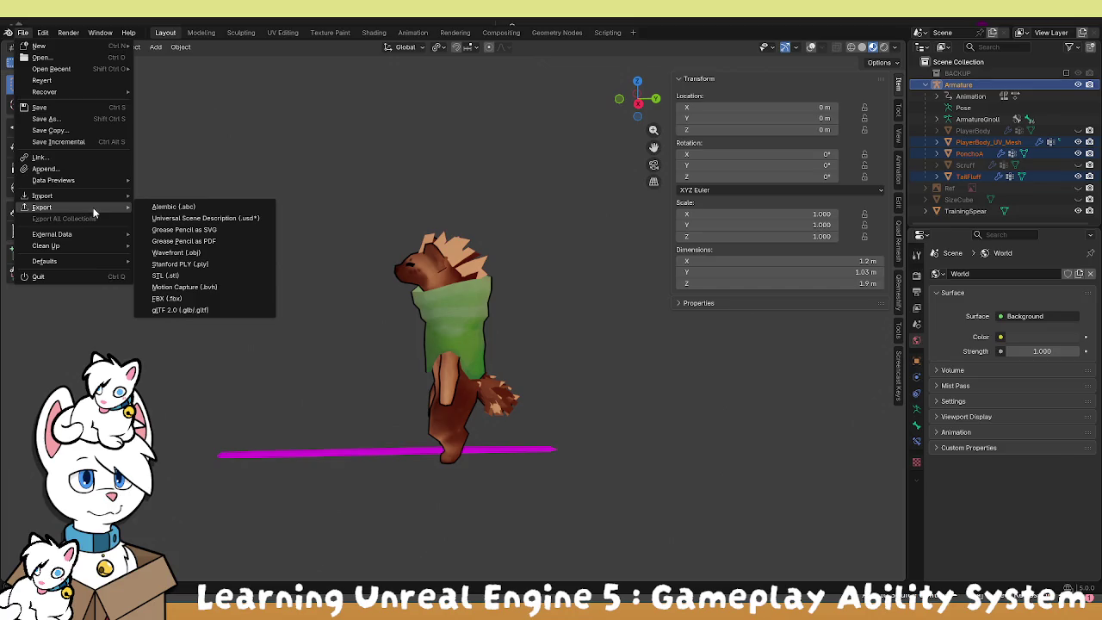
{"action": "left_click", "coordinate": [63, 108]}
{"action": "left_click", "coordinate": [23, 32]}
{"action": "mouse_move", "coordinate": [95, 207]}
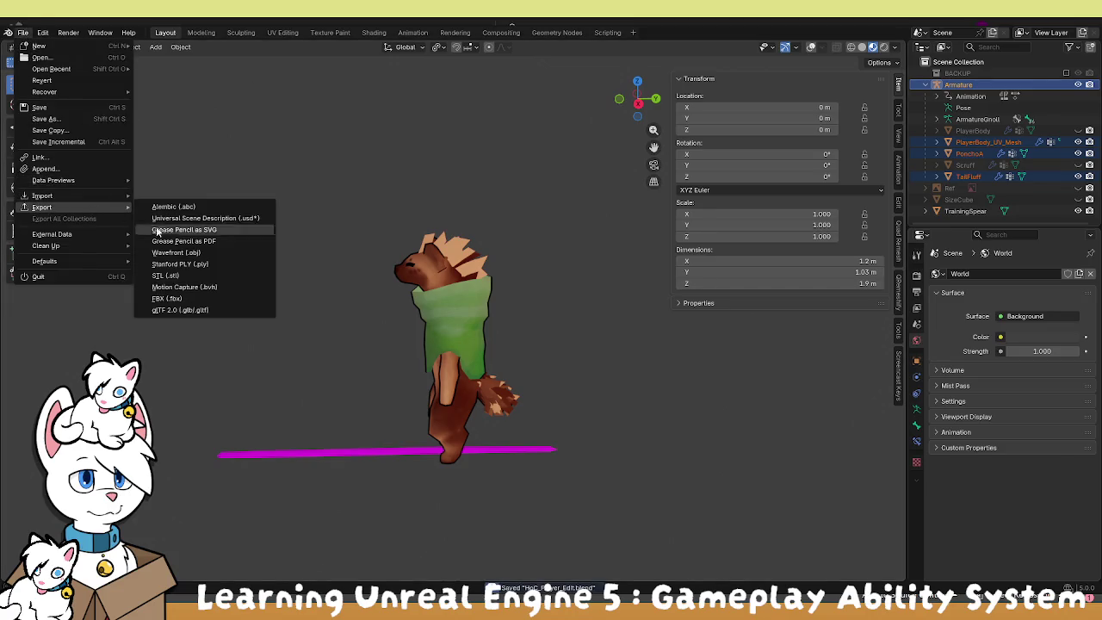
{"action": "left_click", "coordinate": [202, 298]}
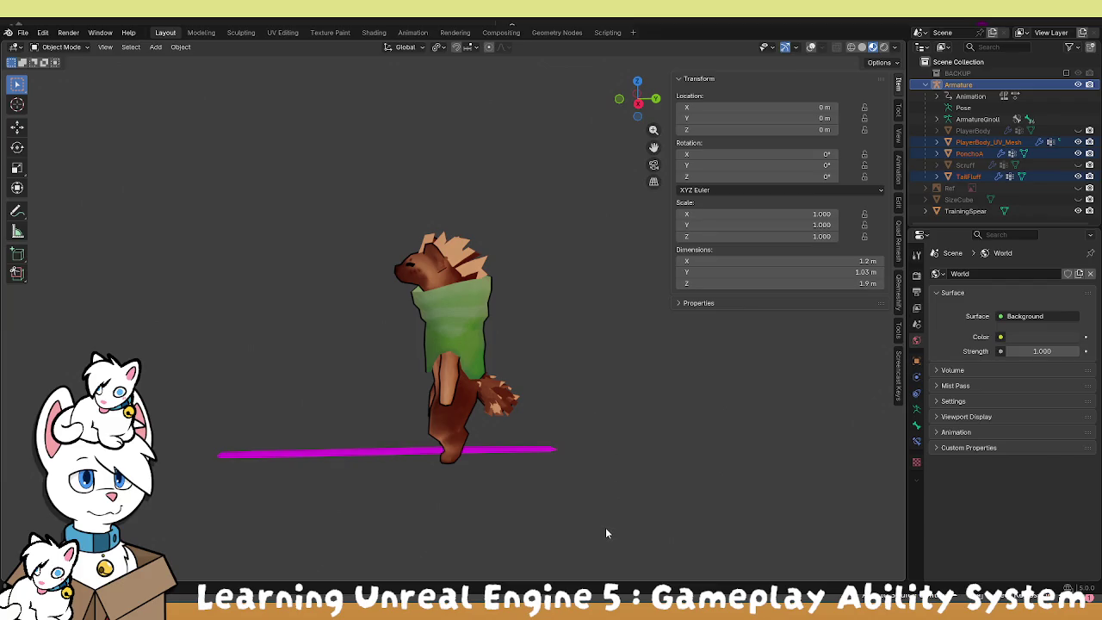
Orbit the view around the character and TrainingSpear.
{"action": "mouse_move", "coordinate": [429, 436]}
{"action": "left_mouse_down"}
{"action": "mouse_move", "coordinate": [452, 420]}
{"action": "mouse_move", "coordinate": [459, 455]}
{"action": "left_mouse_up"}
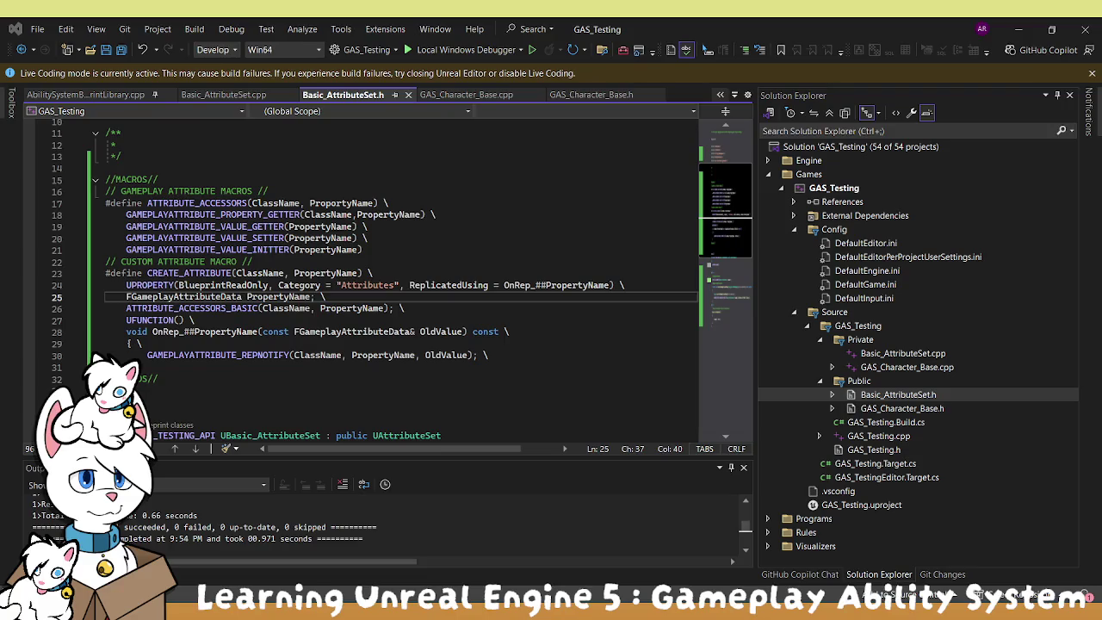
Switch from Visual Studio back to the Unreal Editor with Alt+Tab.
{"action": "key", "text": "alt+Tab"}
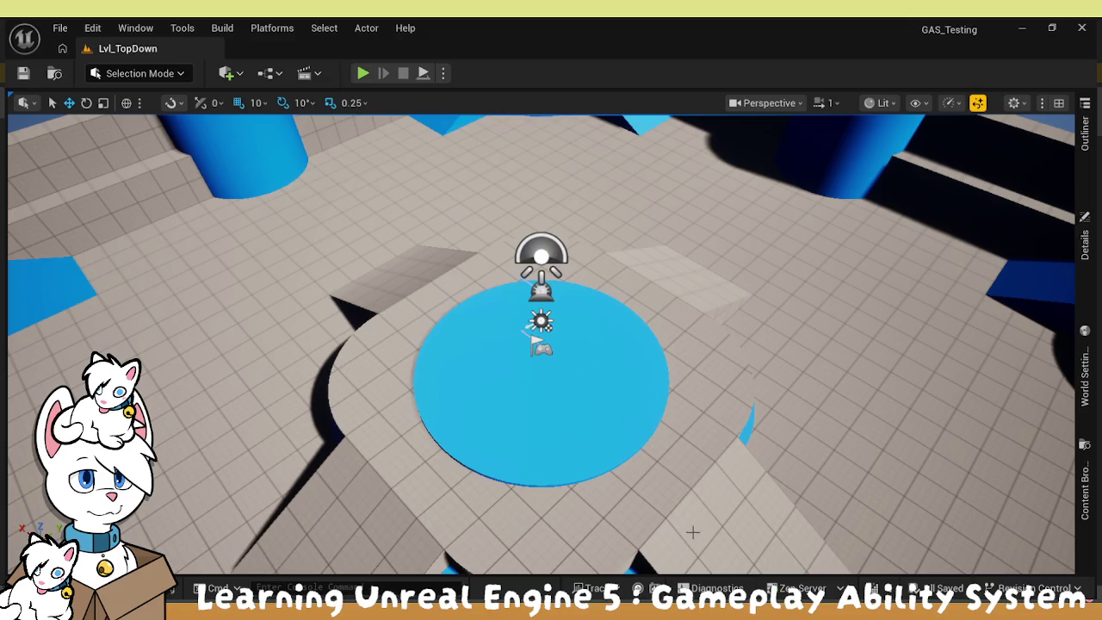
{"action": "key", "text": "ctrl+space"}
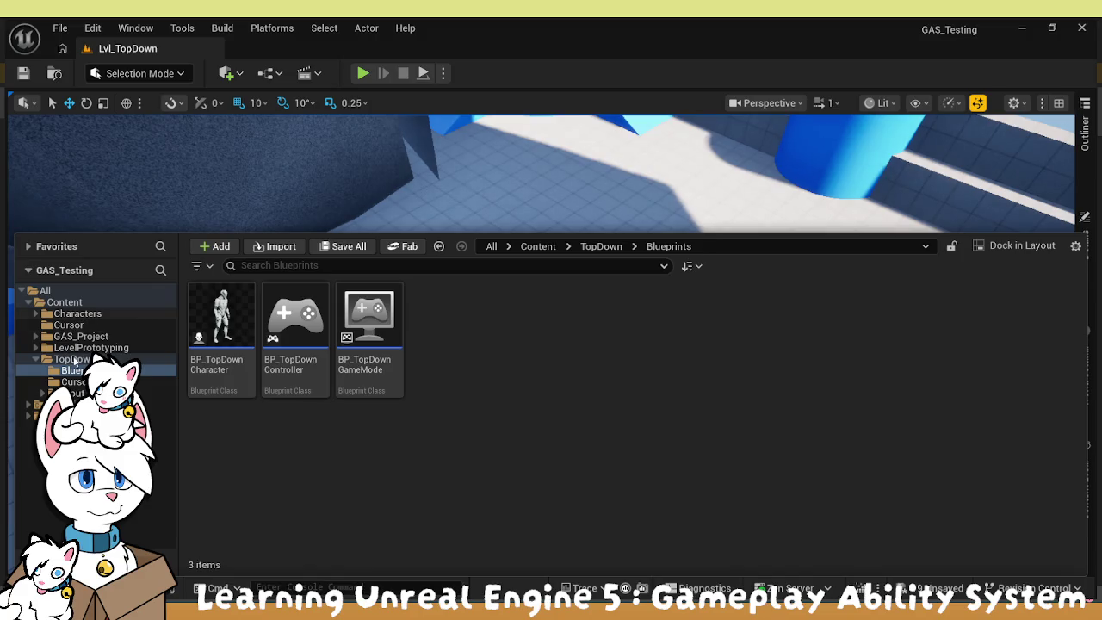
{"action": "left_click", "coordinate": [36, 348]}
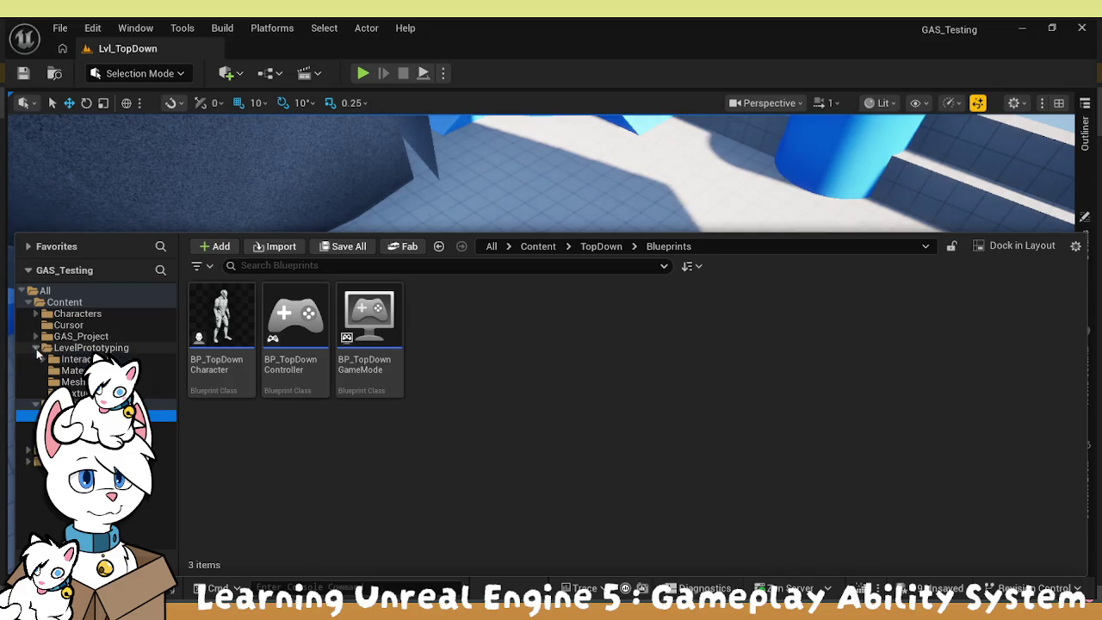
{"action": "left_click", "coordinate": [73, 382]}
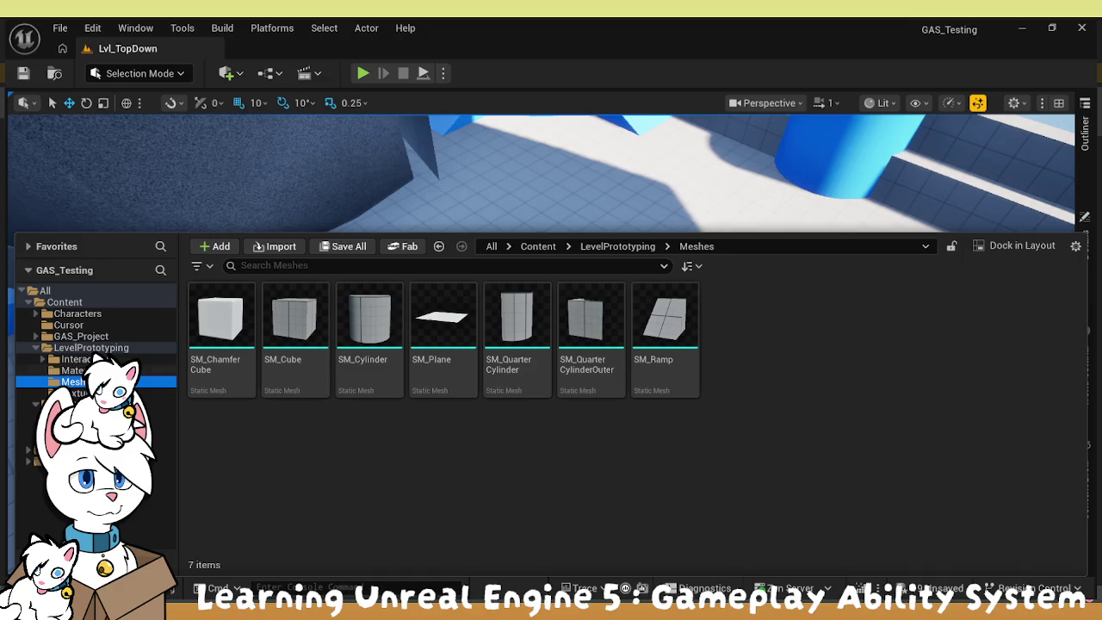
{"action": "left_click", "coordinate": [62, 336]}
{"action": "left_click", "coordinate": [37, 336]}
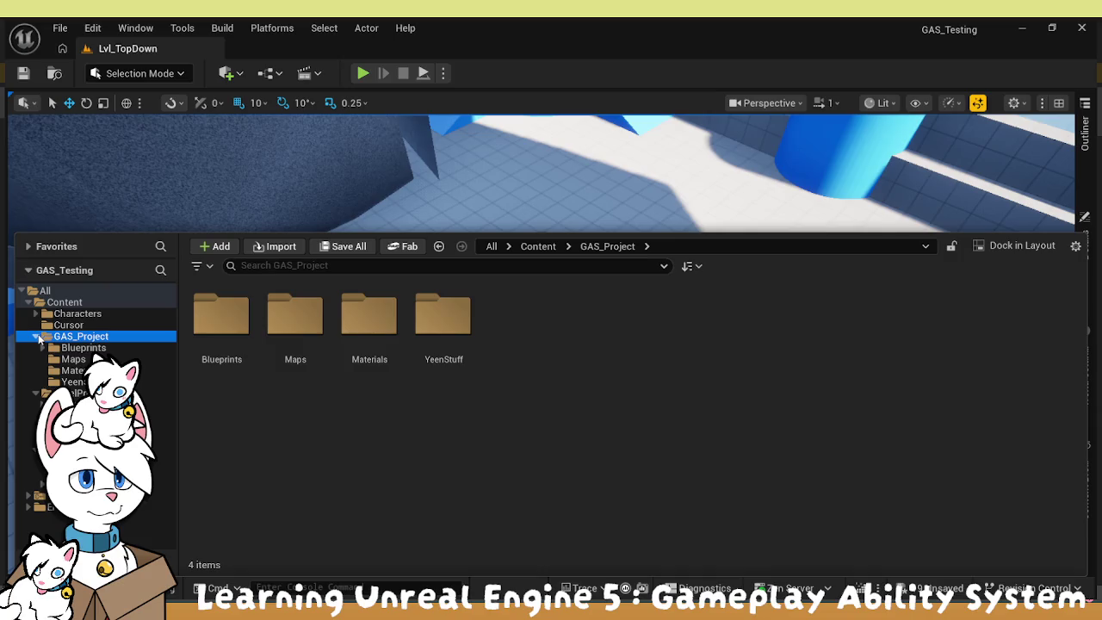
{"action": "left_click", "coordinate": [73, 370]}
{"action": "left_click", "coordinate": [73, 382]}
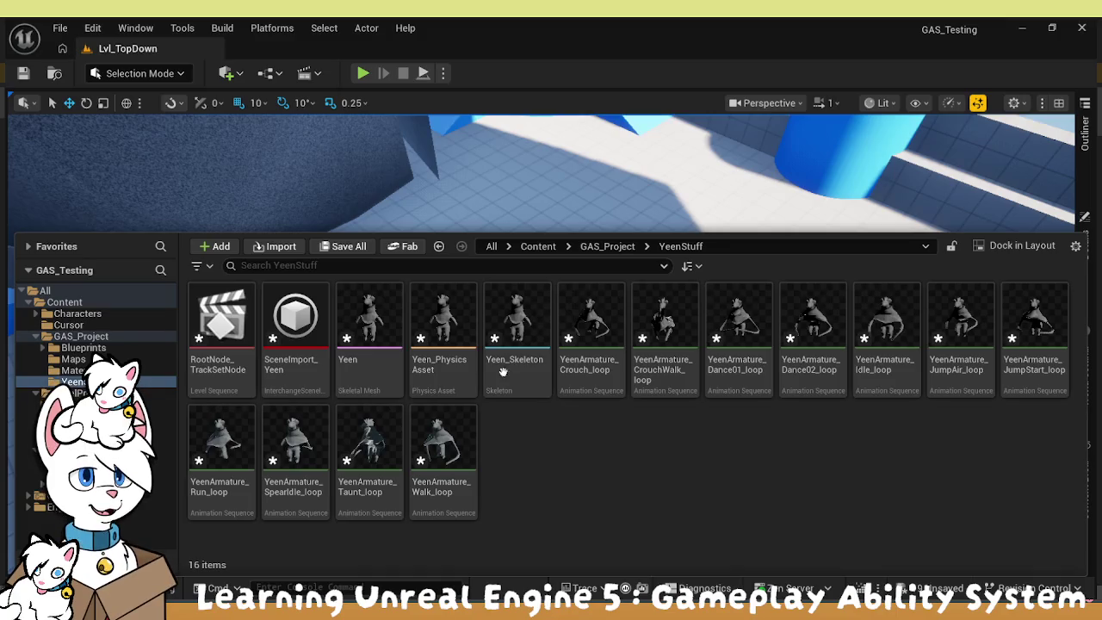
{"action": "left_click", "coordinate": [585, 376]}
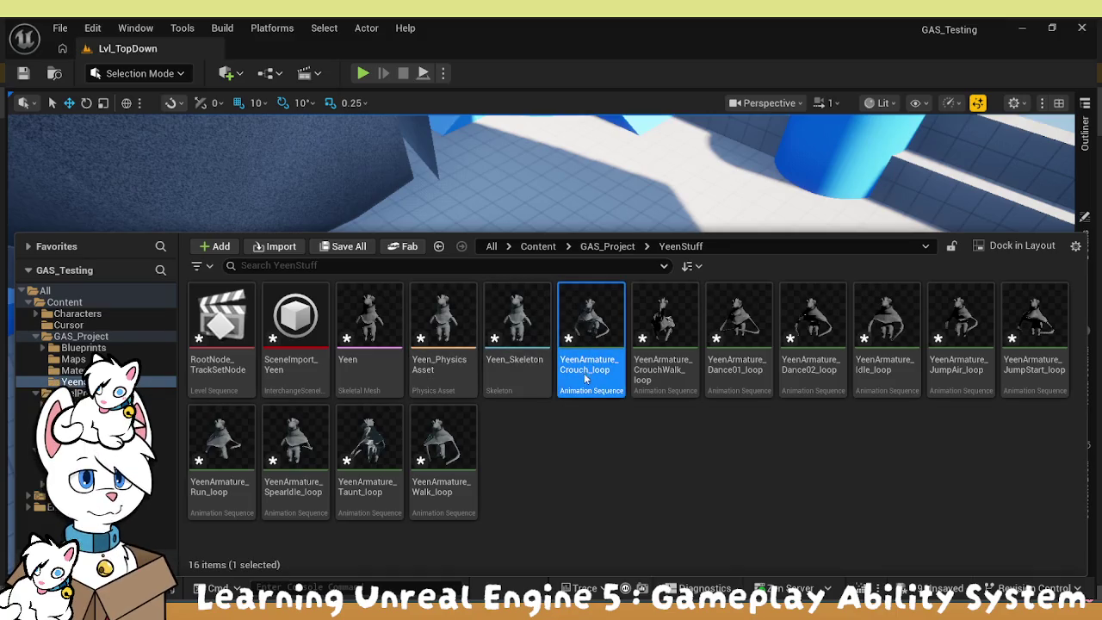
{"action": "key", "text": "ctrl+space"}
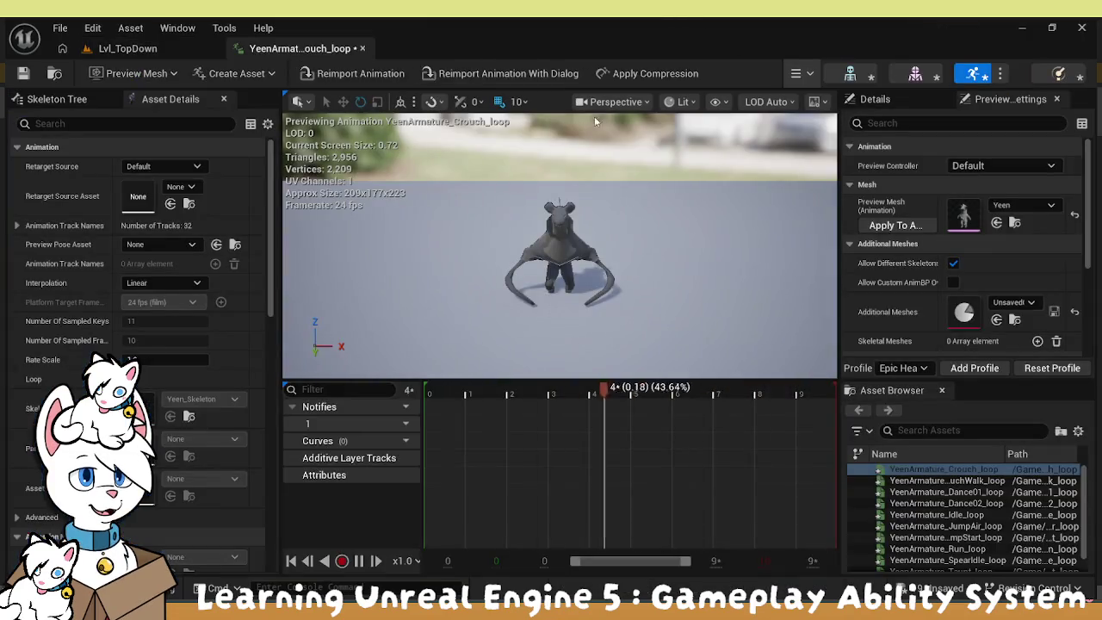
{"action": "mouse_move", "coordinate": [594, 130]}
{"action": "left_mouse_down"}
{"action": "mouse_move", "coordinate": [517, 164]}
{"action": "mouse_move", "coordinate": [508, 198]}
{"action": "mouse_move", "coordinate": [551, 233]}
{"action": "mouse_move", "coordinate": [577, 215]}
{"action": "mouse_move", "coordinate": [619, 264]}
{"action": "left_mouse_up"}
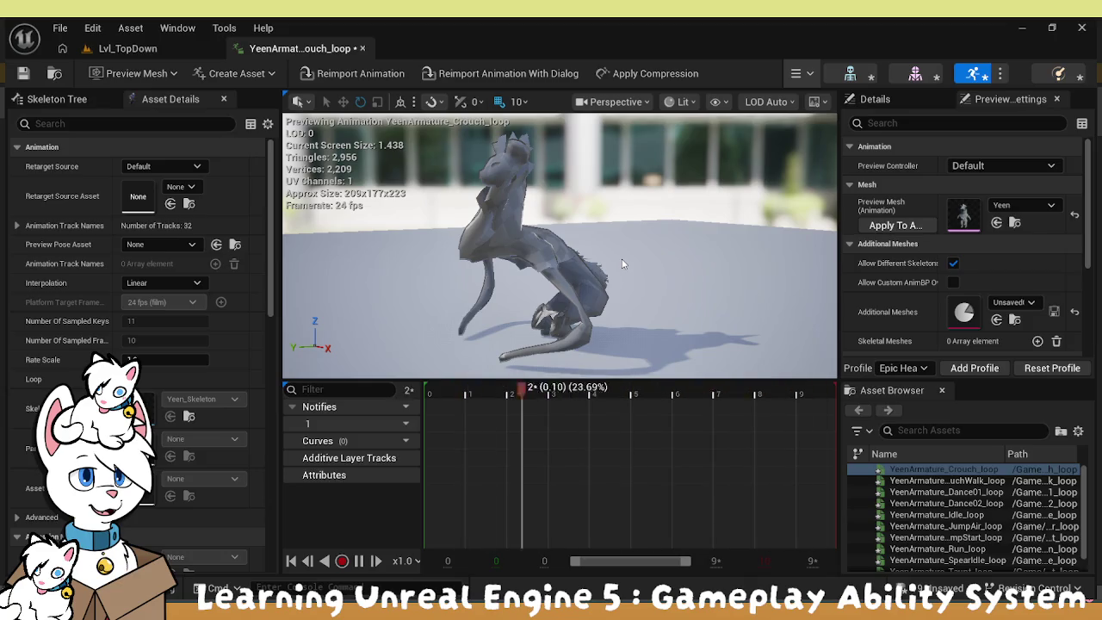
Orbit the YeenArmature_Crouch_loop preview, then bring up the Content Drawer with the YeenStuff assets.
{"action": "mouse_move", "coordinate": [534, 256]}
{"action": "left_mouse_down"}
{"action": "mouse_move", "coordinate": [517, 258]}
{"action": "mouse_move", "coordinate": [551, 254]}
{"action": "mouse_move", "coordinate": [525, 259]}
{"action": "left_mouse_up"}
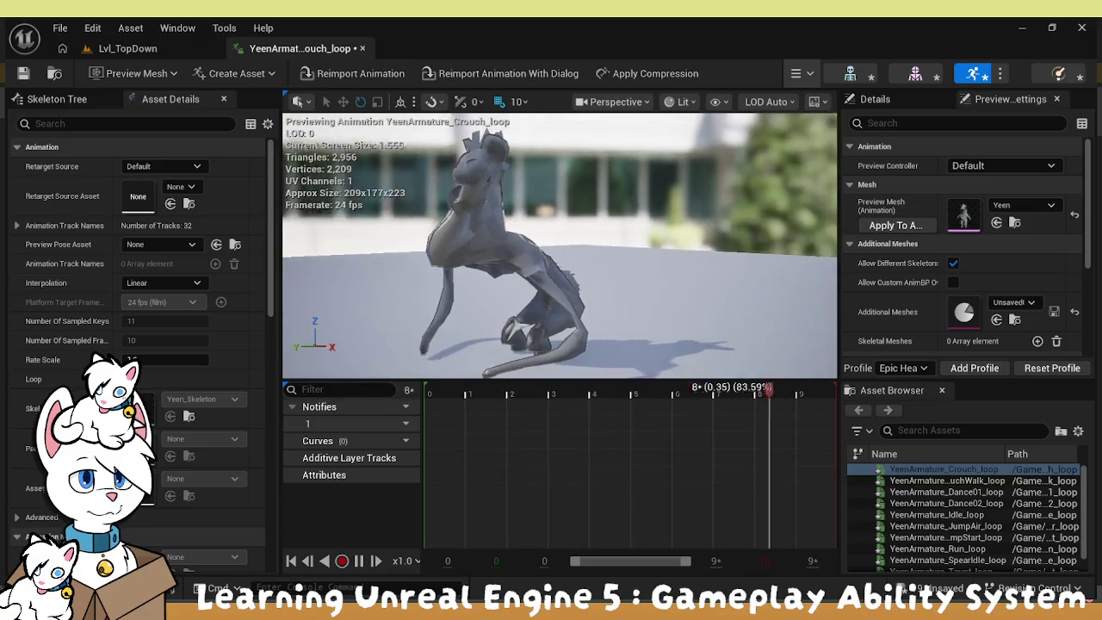
{"action": "key", "text": "ctrl+space"}
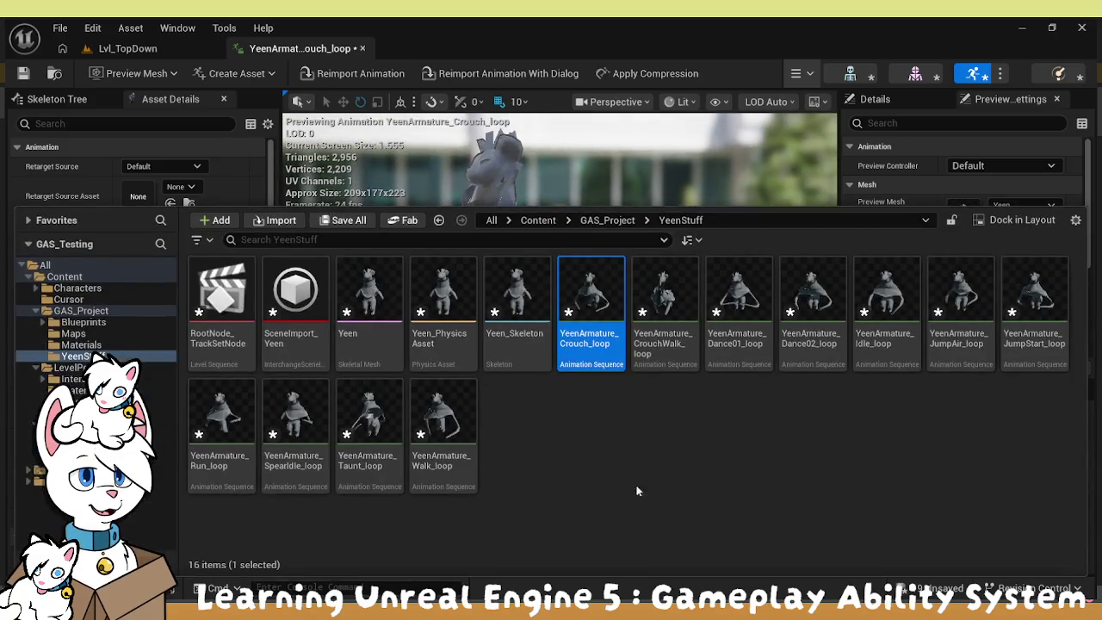
Preview YeenArmature_Dance01_loop, reimport it with its dialog options, then close its editor tab.
{"action": "left_click", "coordinate": [703, 464]}
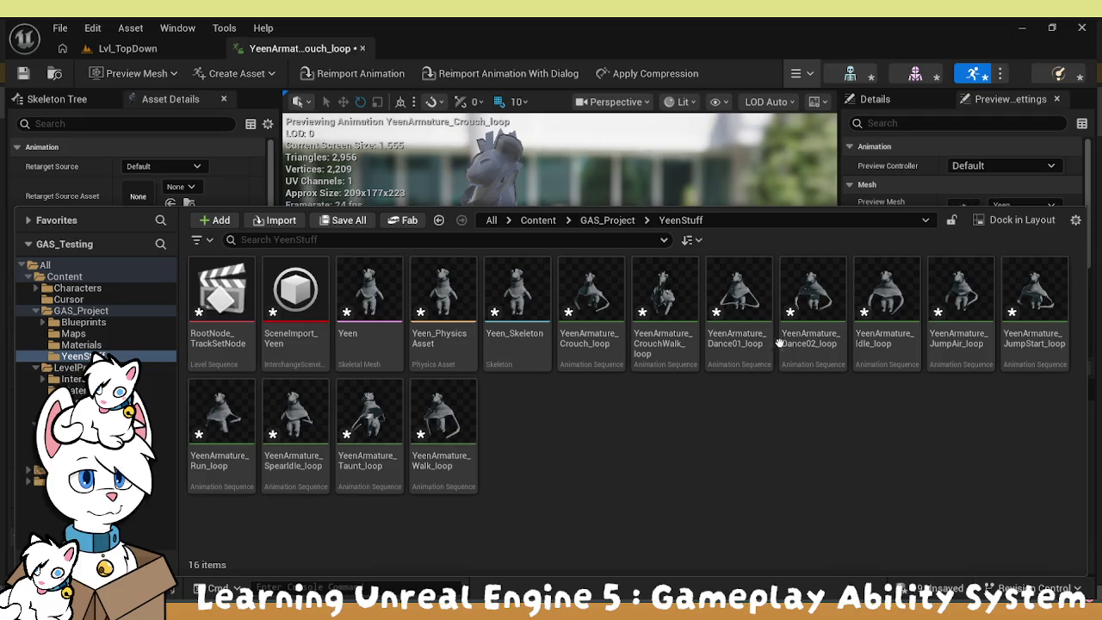
{"action": "double_click", "coordinate": [739, 306]}
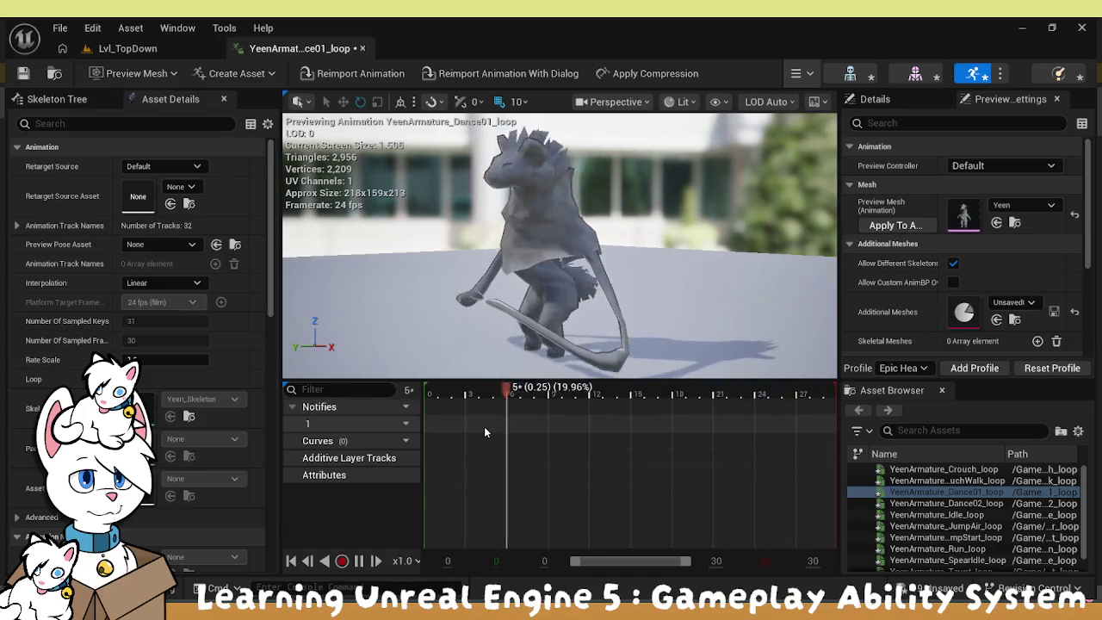
{"action": "left_click", "coordinate": [528, 82]}
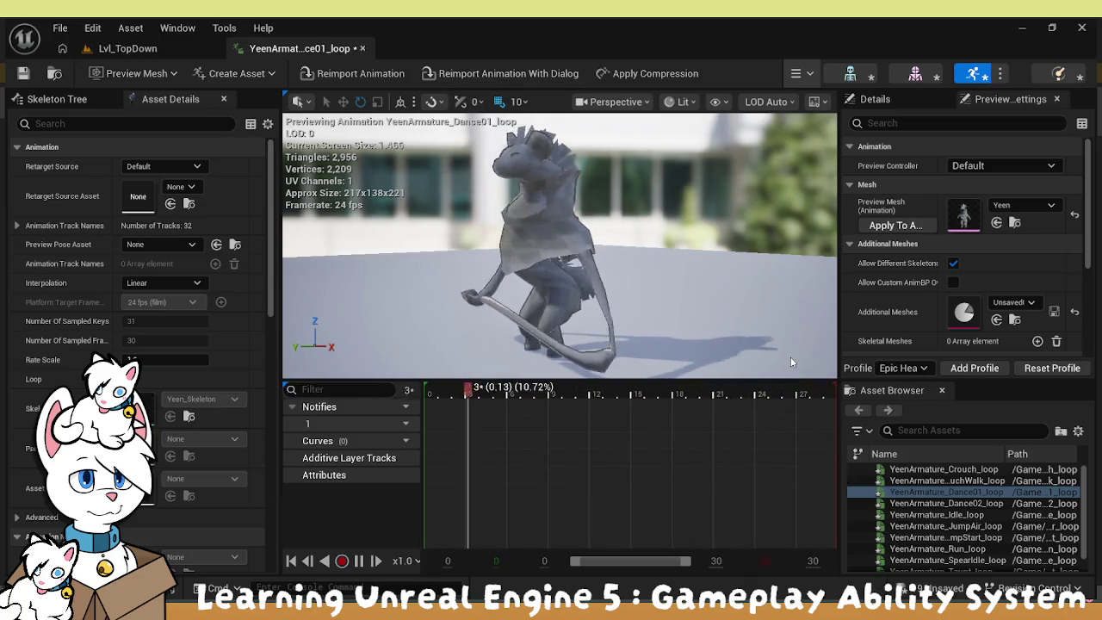
{"action": "left_click", "coordinate": [364, 48]}
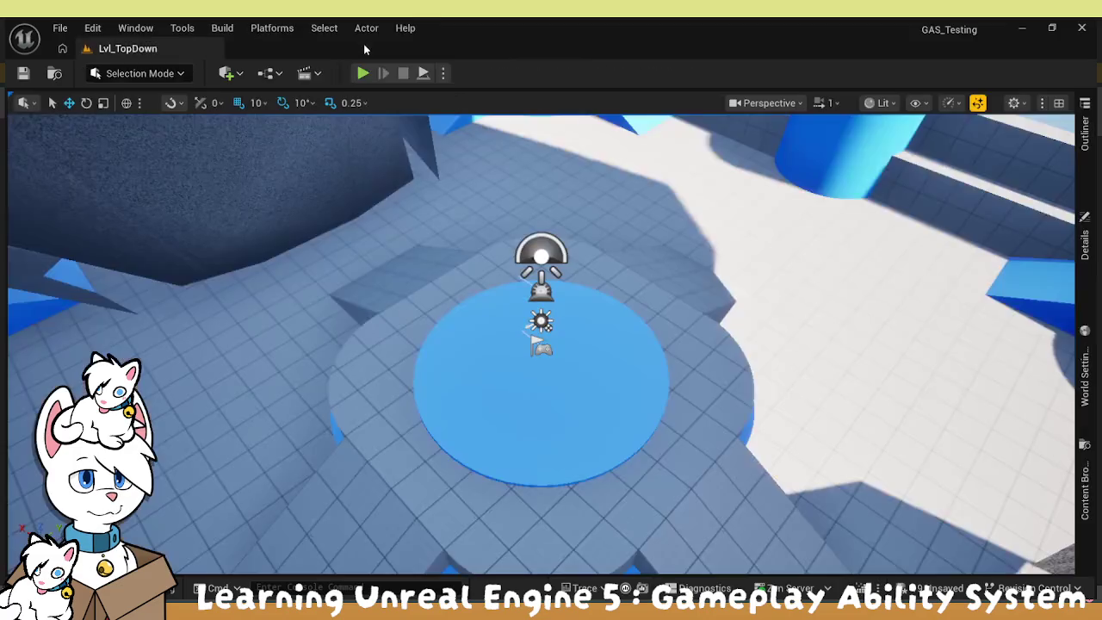
Open YeenArmature_Idle_loop from the Content Drawer, watch it play, then close its editor tab.
{"action": "key", "text": "ctrl+space"}
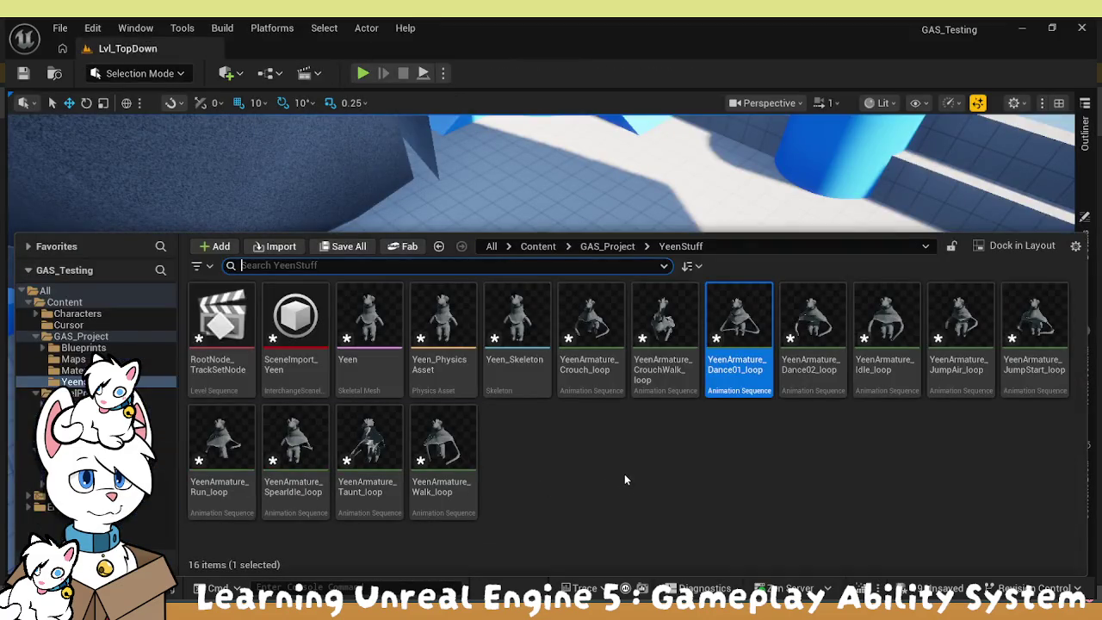
{"action": "left_click", "coordinate": [624, 473]}
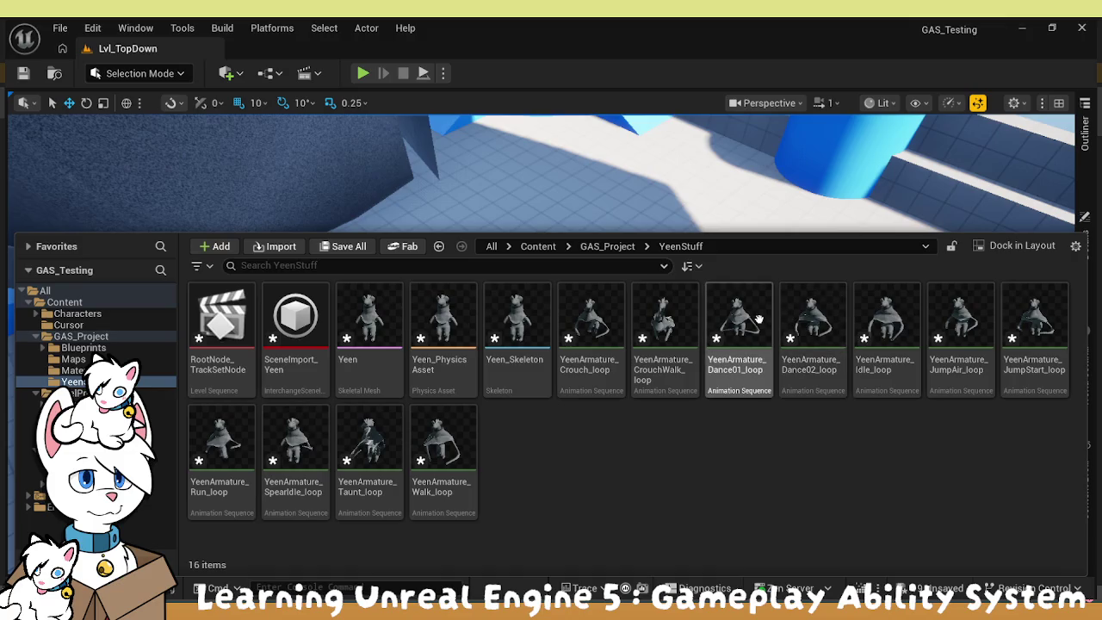
{"action": "left_click", "coordinate": [869, 329]}
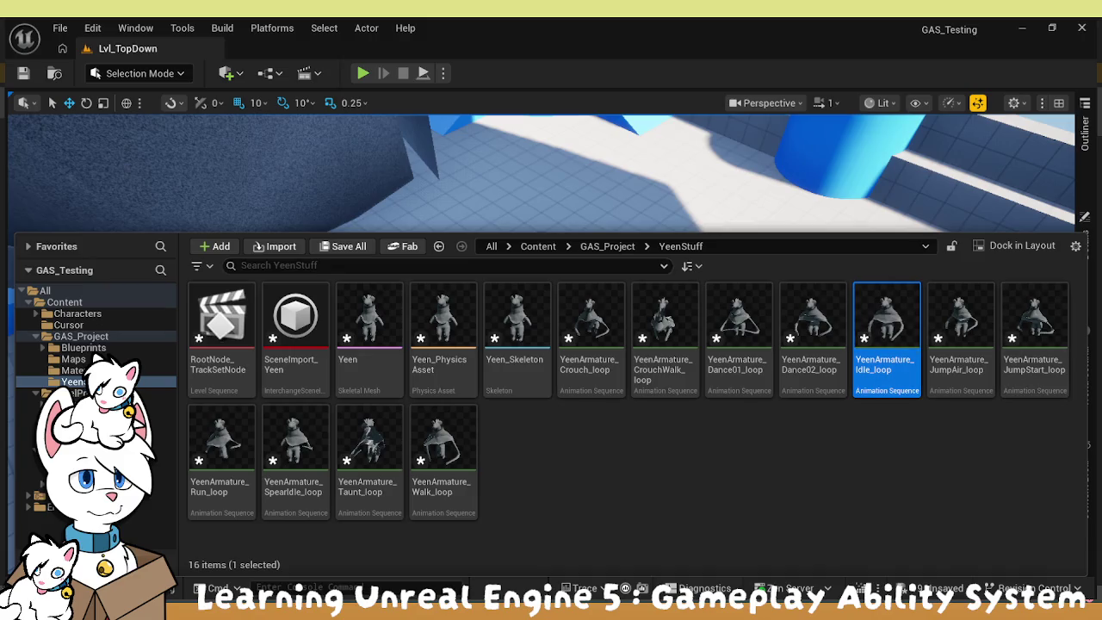
{"action": "key", "text": "ctrl+space"}
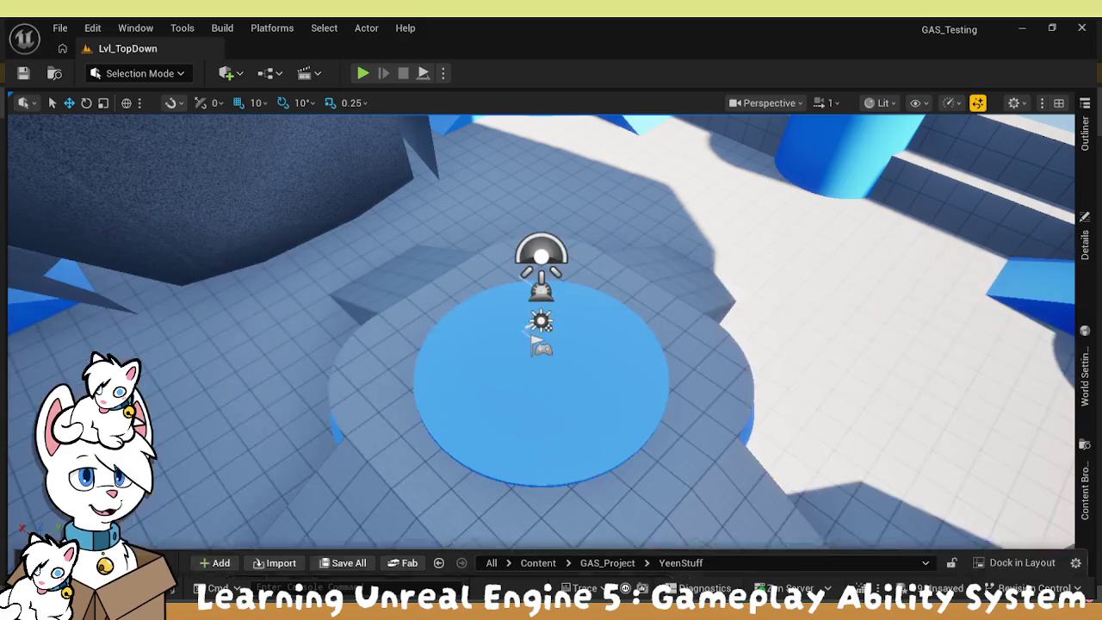
{"action": "key", "text": "ctrl+space"}
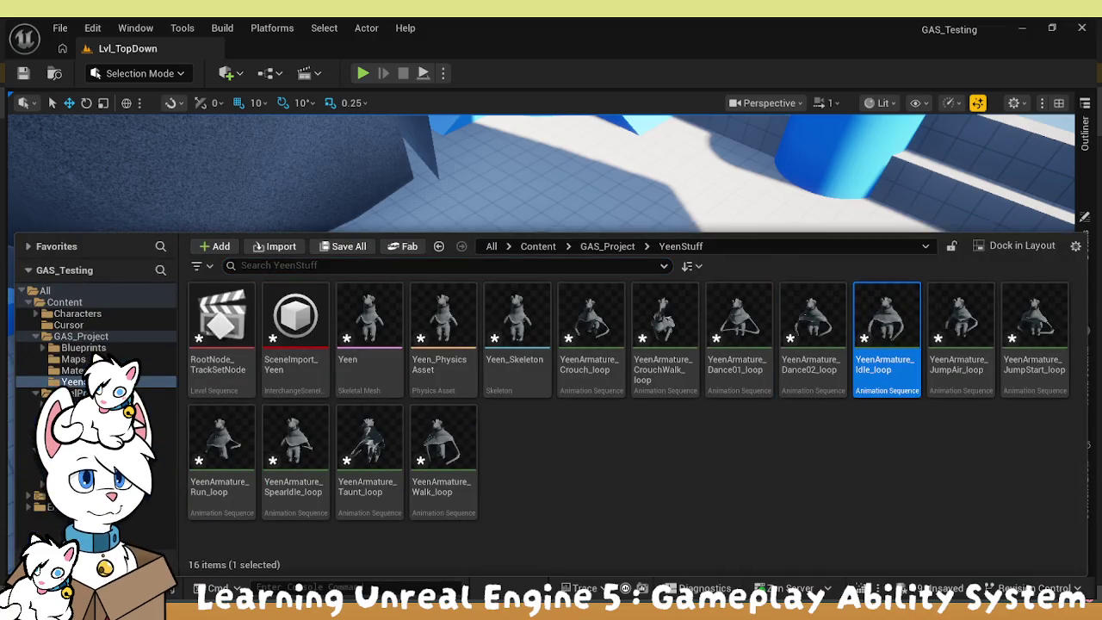
{"action": "key", "text": "Return"}
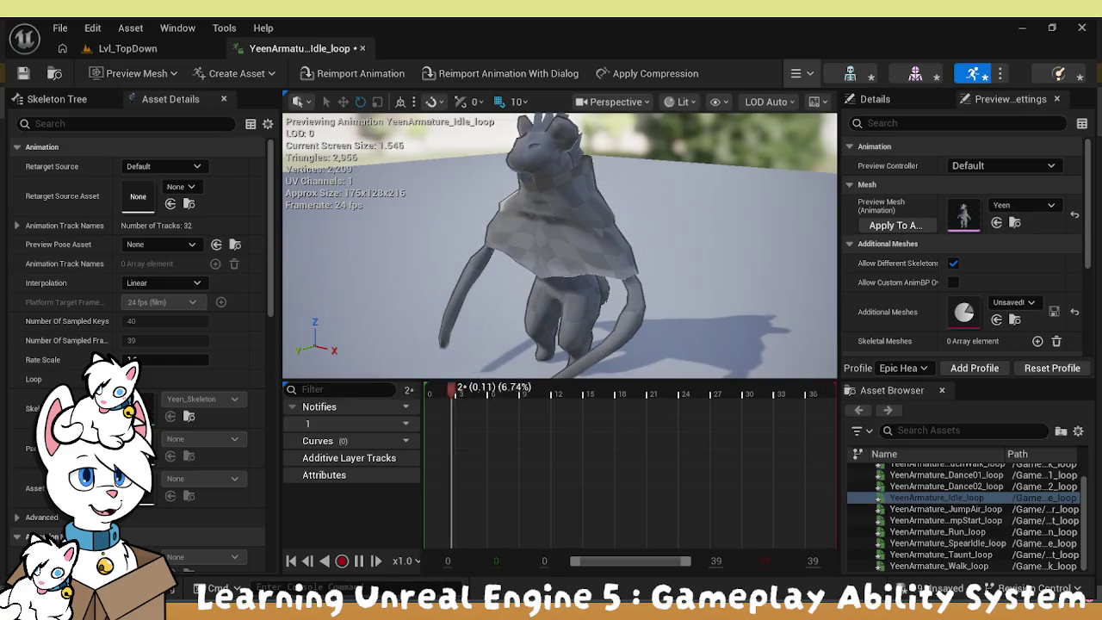
{"action": "scroll", "coordinate": [359, 300], "scroll_direction": "down", "scroll_amount": 3}
{"action": "scroll", "coordinate": [138, 302], "scroll_direction": "down", "scroll_amount": 4}
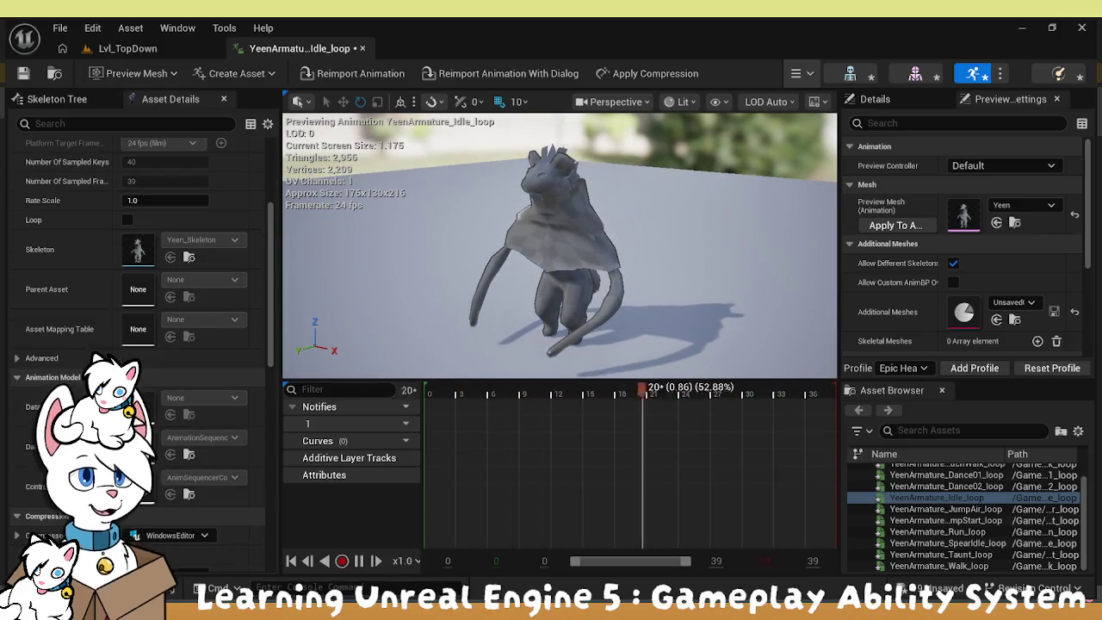
{"action": "scroll", "coordinate": [137, 327], "scroll_direction": "up", "scroll_amount": 1}
{"action": "scroll", "coordinate": [138, 327], "scroll_direction": "up", "scroll_amount": 3}
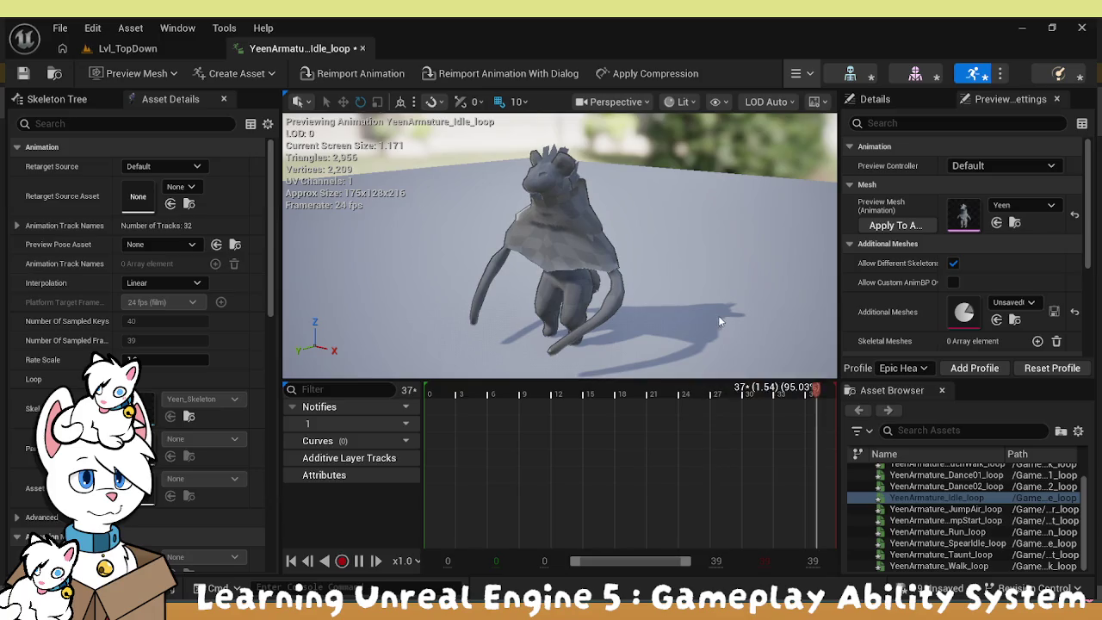
{"action": "left_click", "coordinate": [362, 49]}
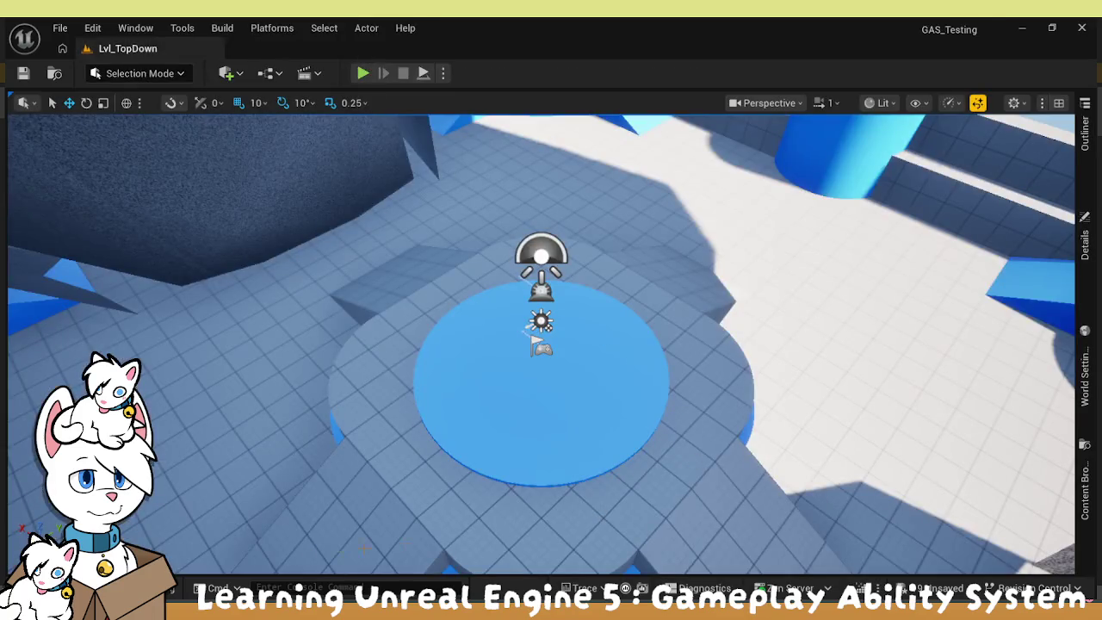
Open YeenArmature_Crouch_loop from the Content Drawer for preview.
{"action": "key", "text": "ctrl+space"}
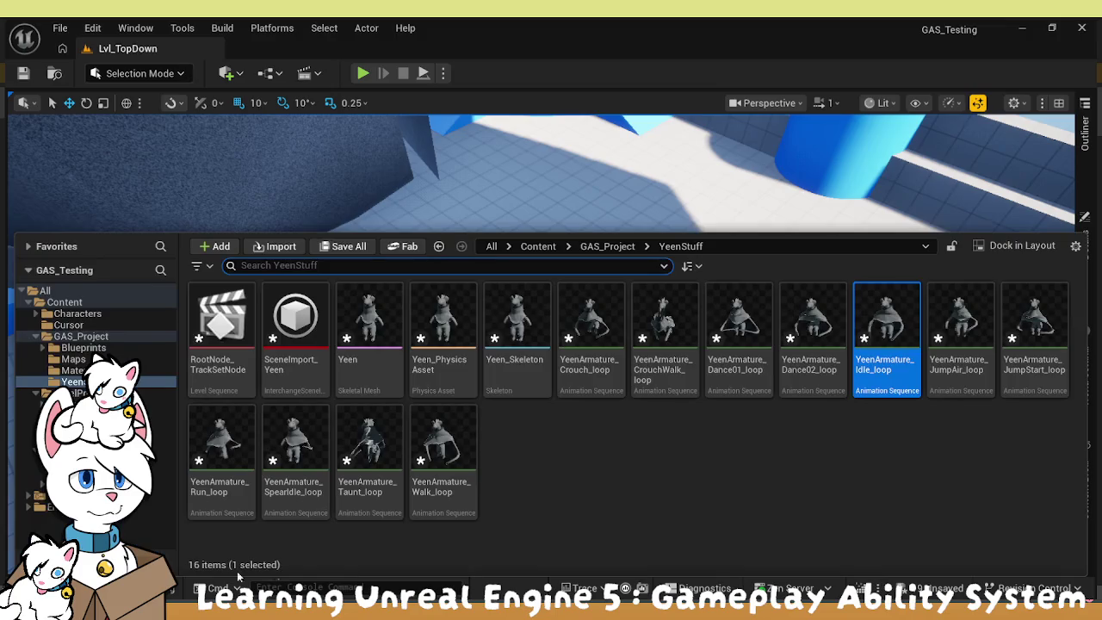
{"action": "left_click", "coordinate": [682, 472]}
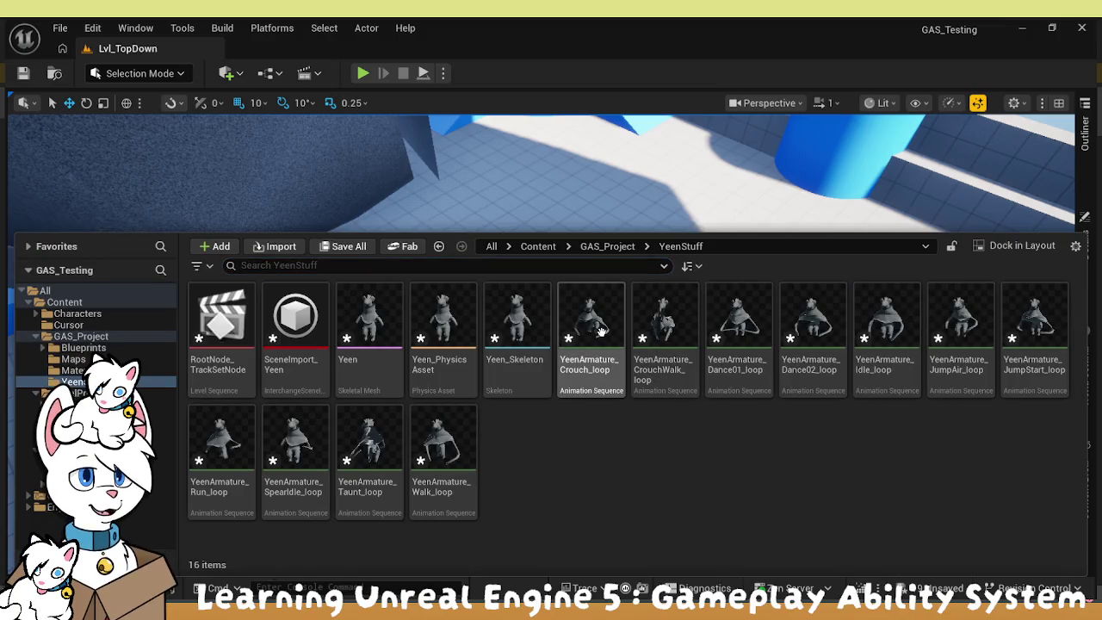
{"action": "left_click", "coordinate": [602, 332]}
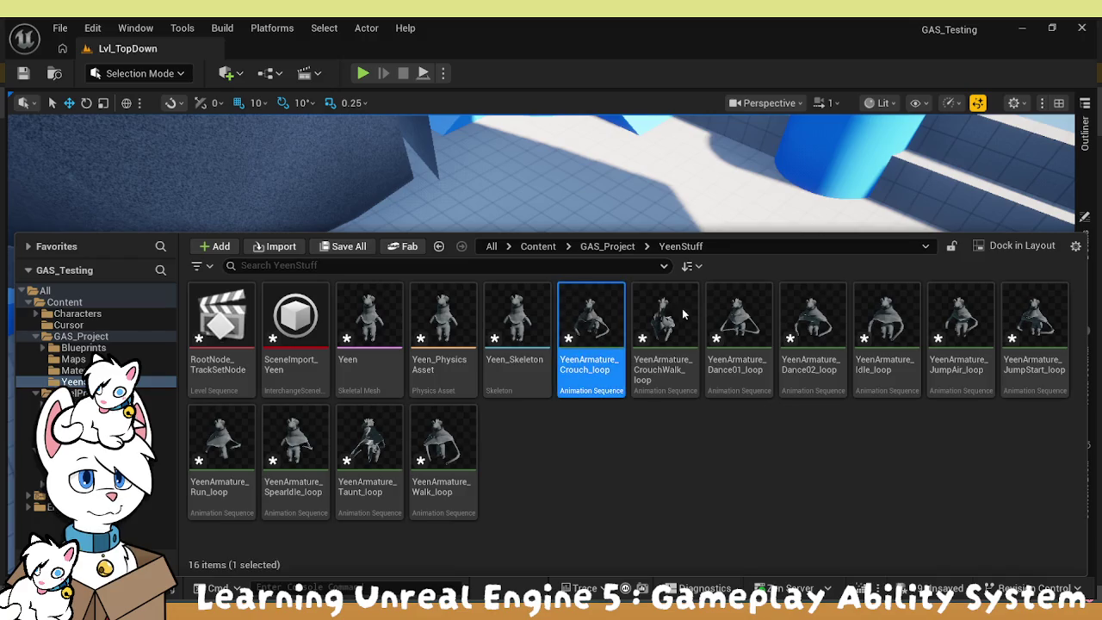
{"action": "key", "text": "Return"}
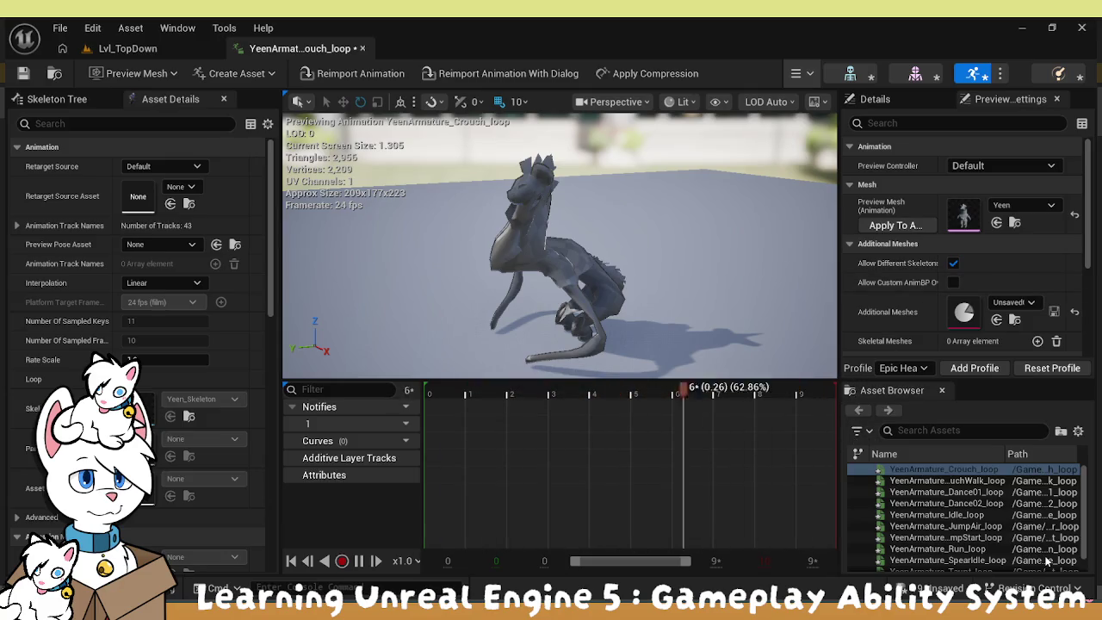
Preview the Dance02_loop, Idle_loop, JumpAir_loop and Run_loop animations from the asset list.
{"action": "key", "text": "Down"}
{"action": "key", "text": "Down"}
{"action": "key", "text": "Down"}
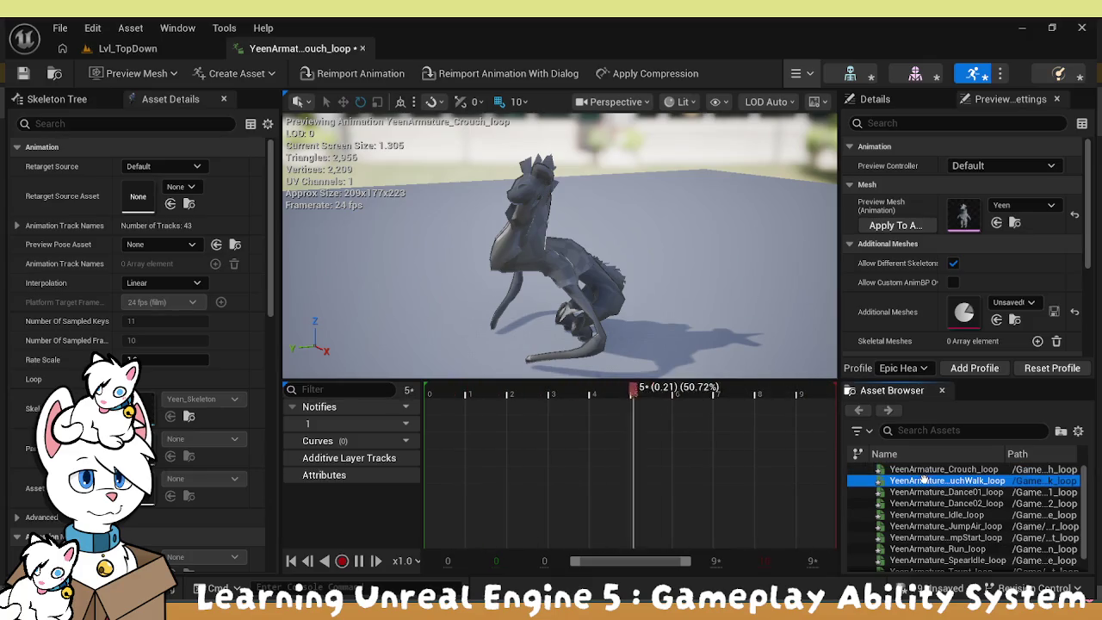
{"action": "left_click", "coordinate": [920, 526]}
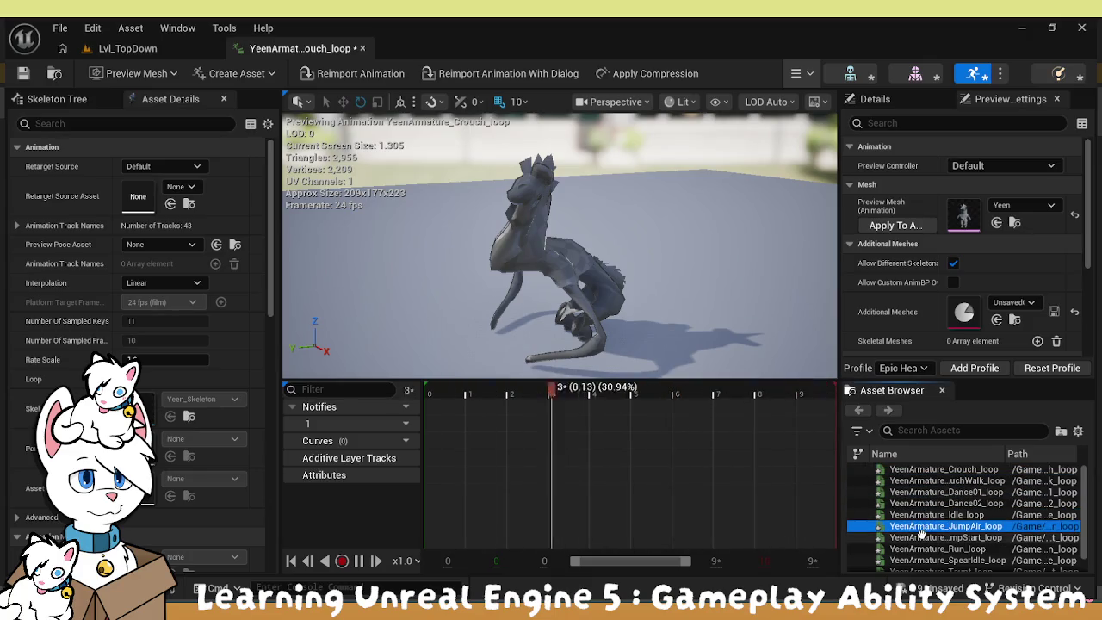
{"action": "double_click", "coordinate": [929, 514]}
{"action": "double_click", "coordinate": [936, 526]}
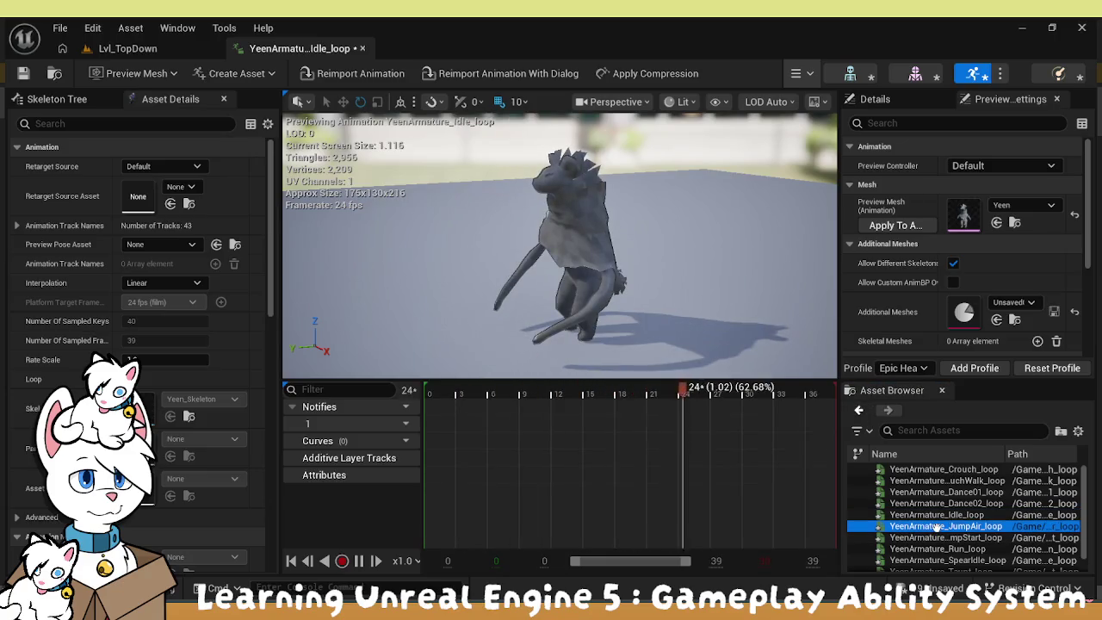
{"action": "double_click", "coordinate": [934, 549]}
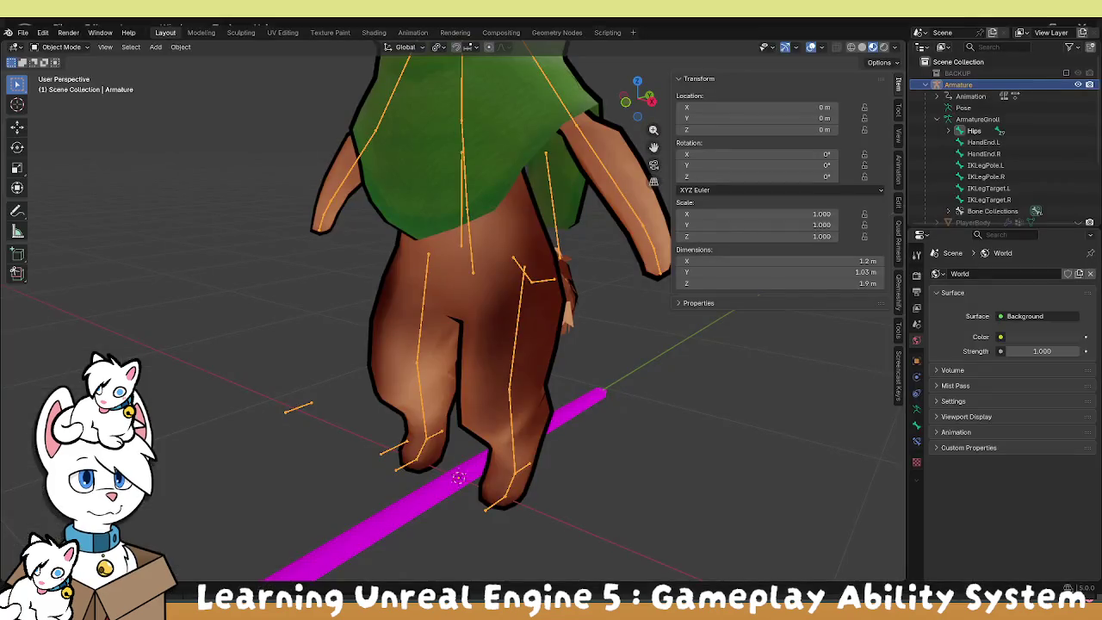
{"action": "left_click", "coordinate": [60, 46]}
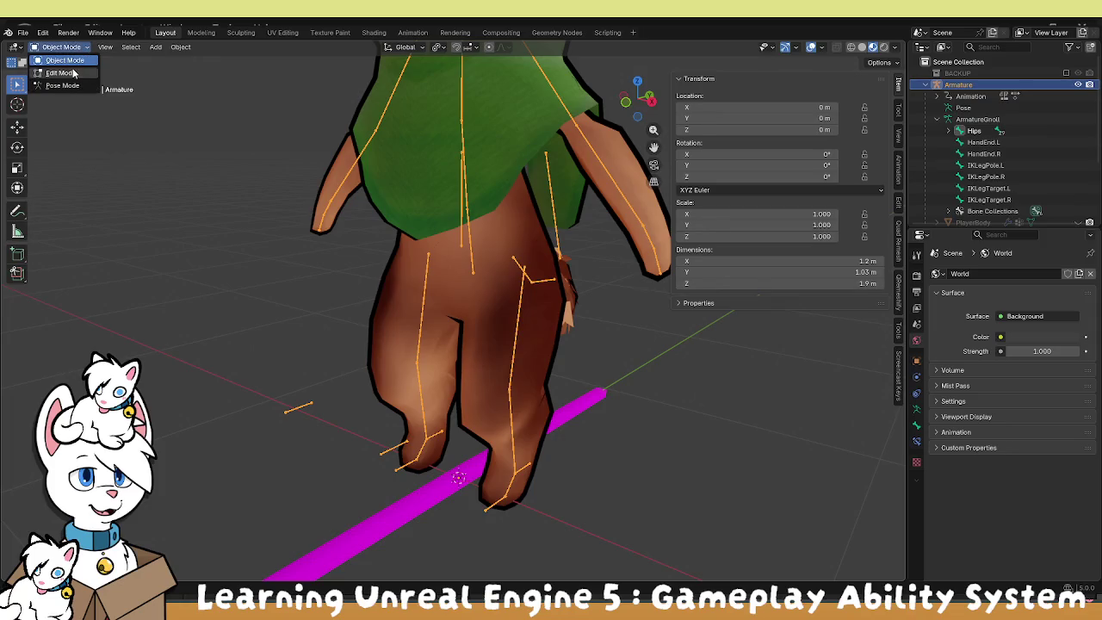
In Edit Mode, add a single bone at the origin and rename it 'root'.
{"action": "left_click", "coordinate": [62, 73]}
{"action": "left_click", "coordinate": [147, 46]}
{"action": "left_click", "coordinate": [160, 67]}
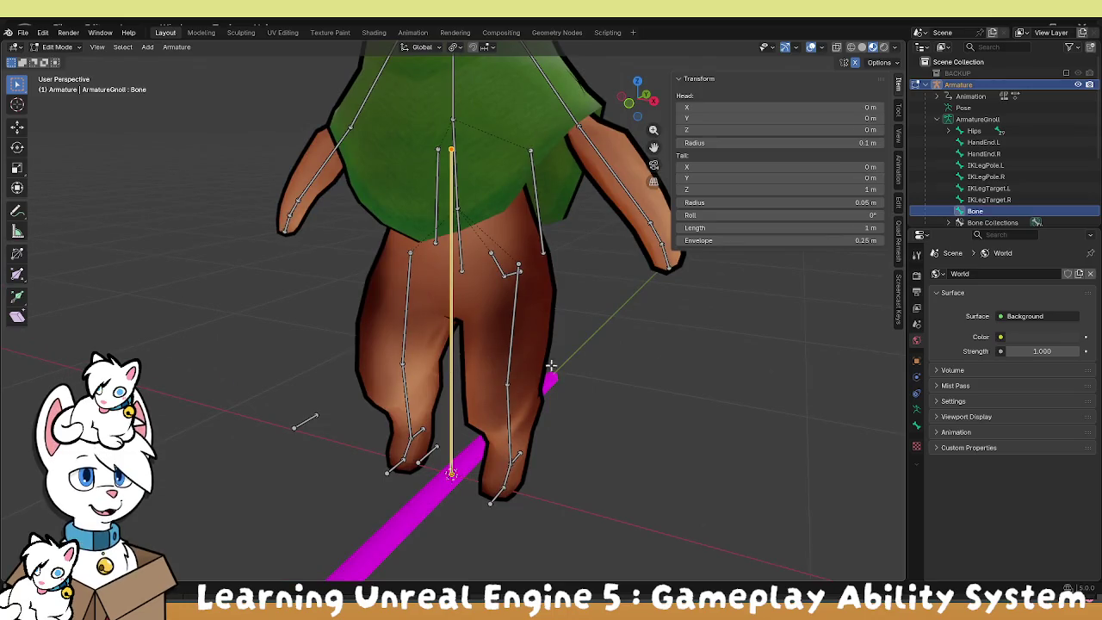
{"action": "double_click", "coordinate": [980, 211]}
{"action": "scroll", "coordinate": [982, 212], "scroll_direction": "down", "scroll_amount": 3}
{"action": "type", "text": "root"}
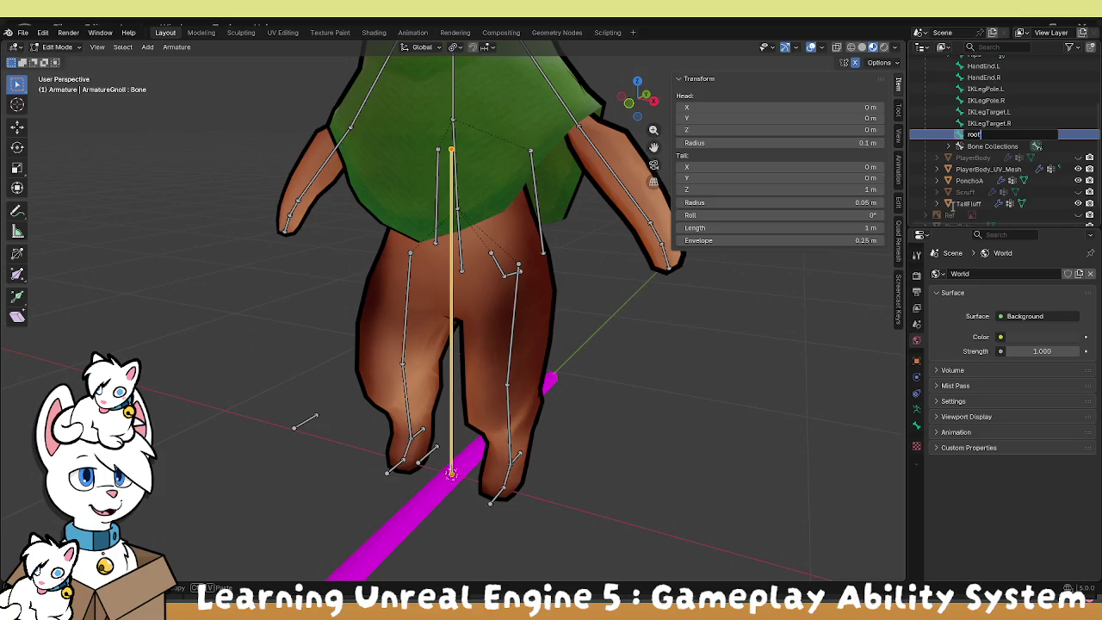
{"action": "key", "text": "Return"}
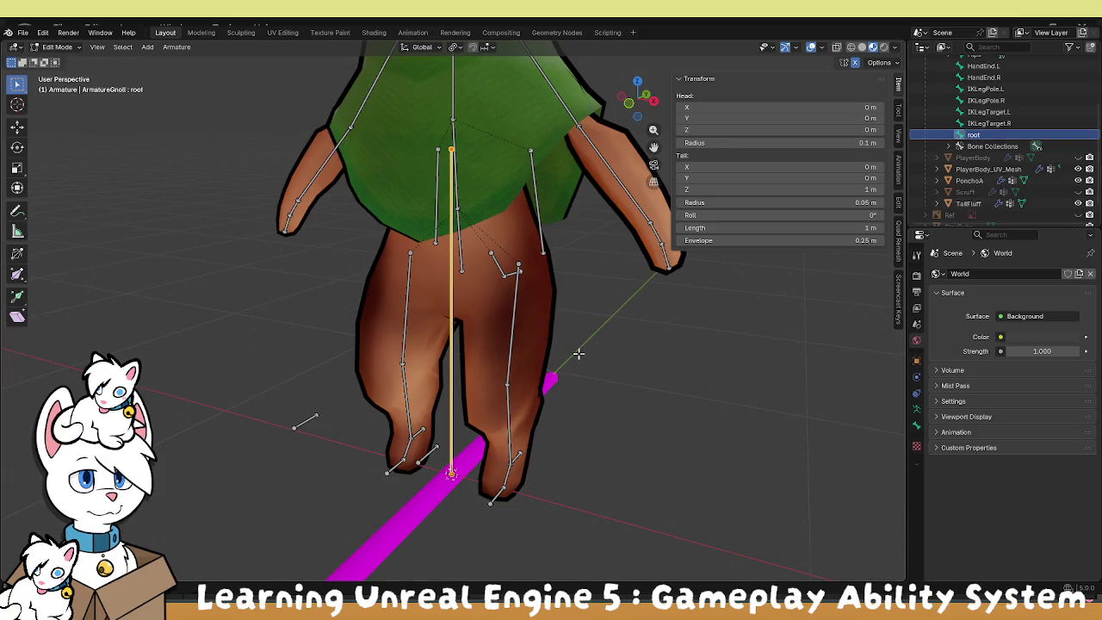
Parent the Hips bone to root, keeping its offset.
{"action": "left_click_drag", "start_coordinate": [542, 340], "coordinate": [416, 302]}
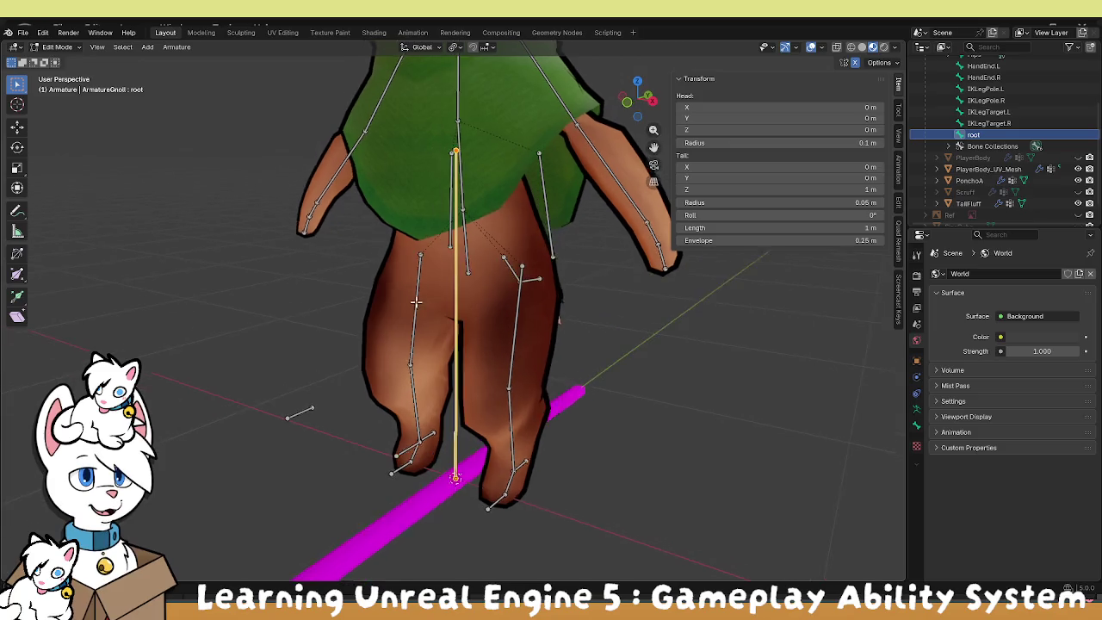
{"action": "left_click", "coordinate": [467, 266]}
{"action": "left_click", "coordinate": [455, 310], "text": "shift"}
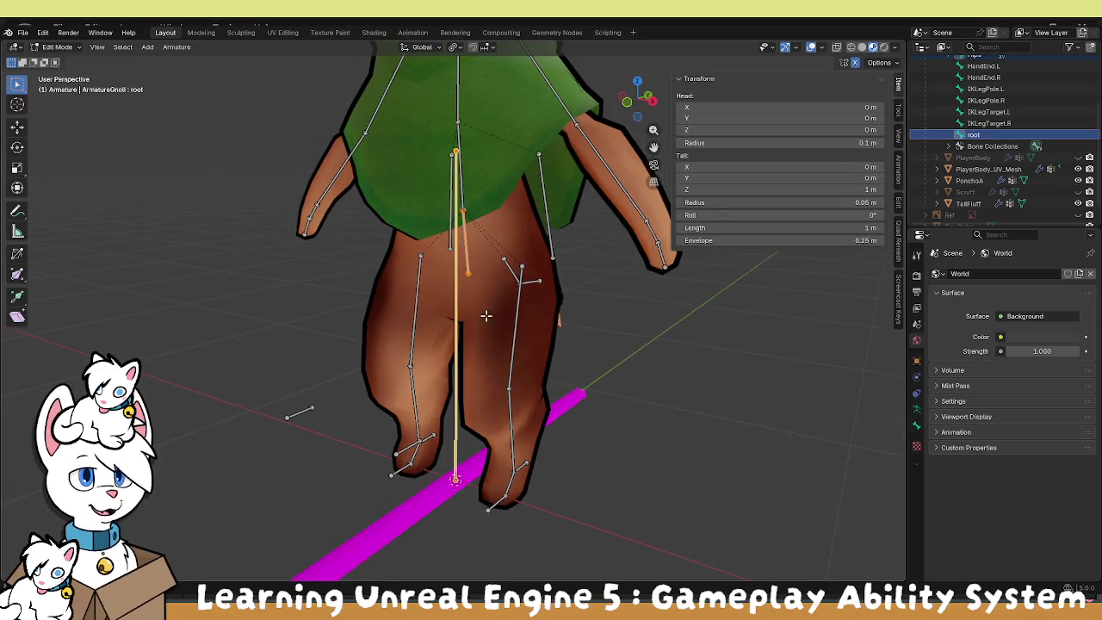
{"action": "right_click", "coordinate": [739, 375]}
{"action": "mouse_move", "coordinate": [713, 501]}
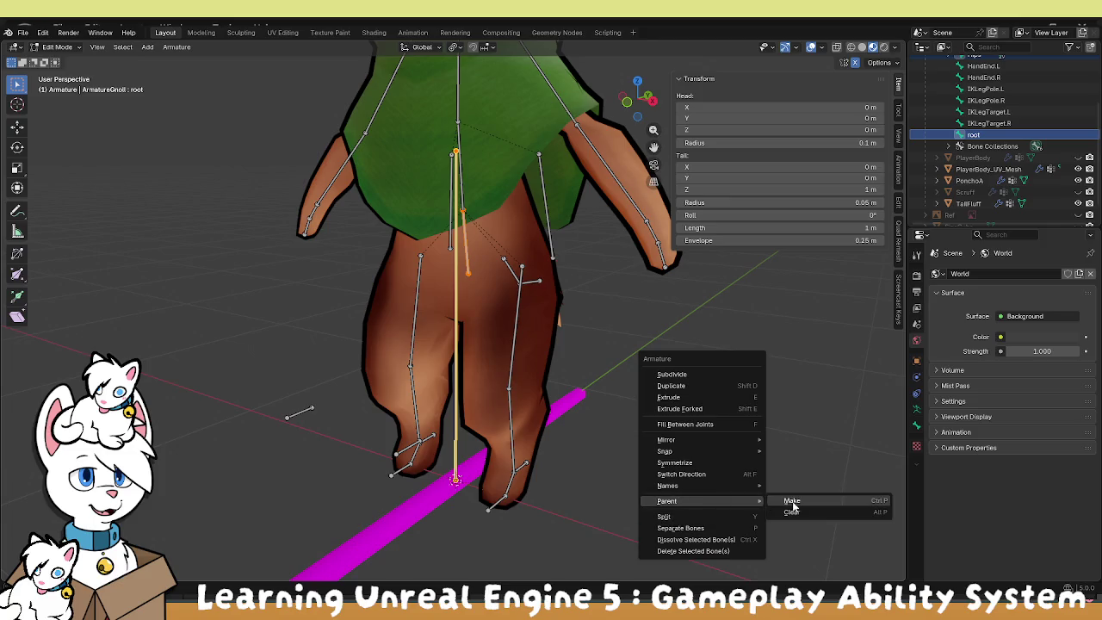
{"action": "left_click", "coordinate": [793, 501]}
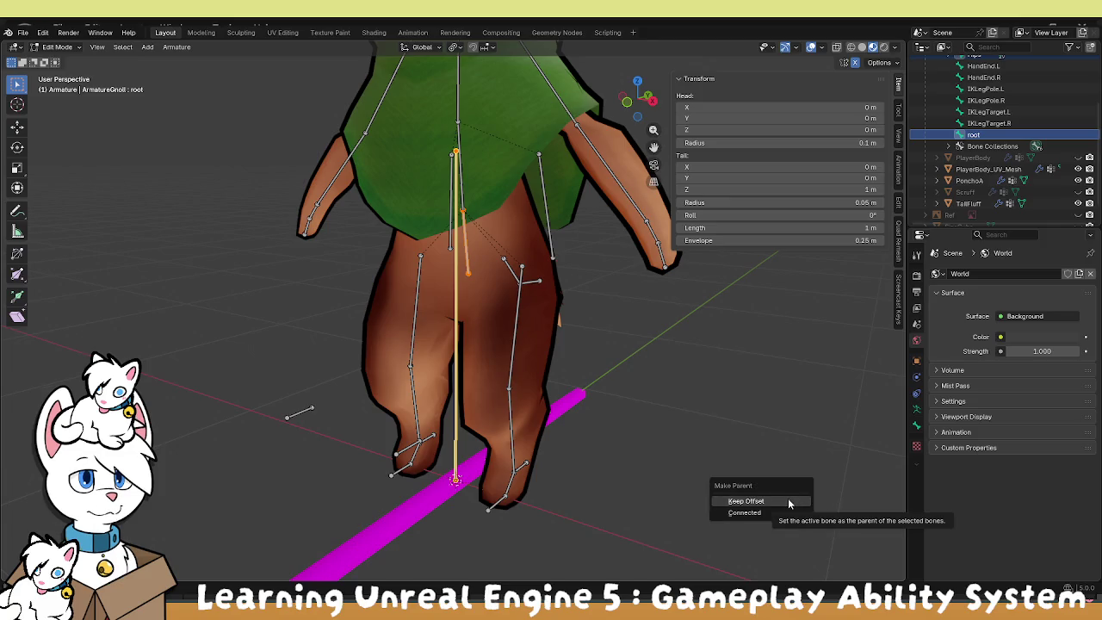
{"action": "left_click", "coordinate": [790, 501]}
Switch to Pose Mode and select the Armature with the PonchoA and PlayerBody_UV_Mesh meshes.
{"action": "left_click", "coordinate": [55, 47]}
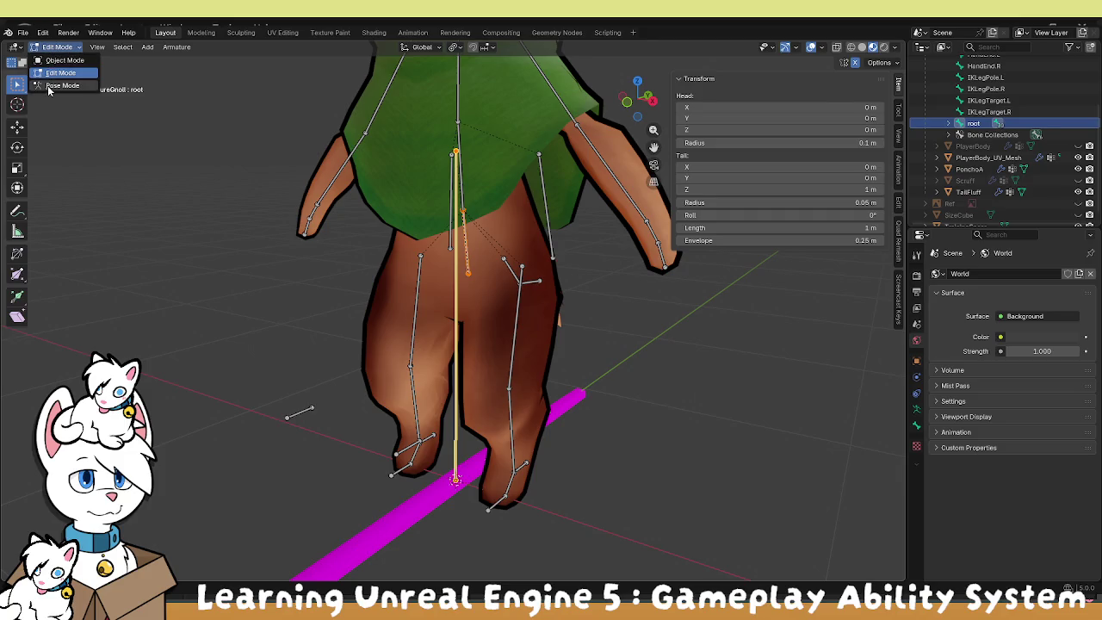
{"action": "left_click", "coordinate": [62, 85]}
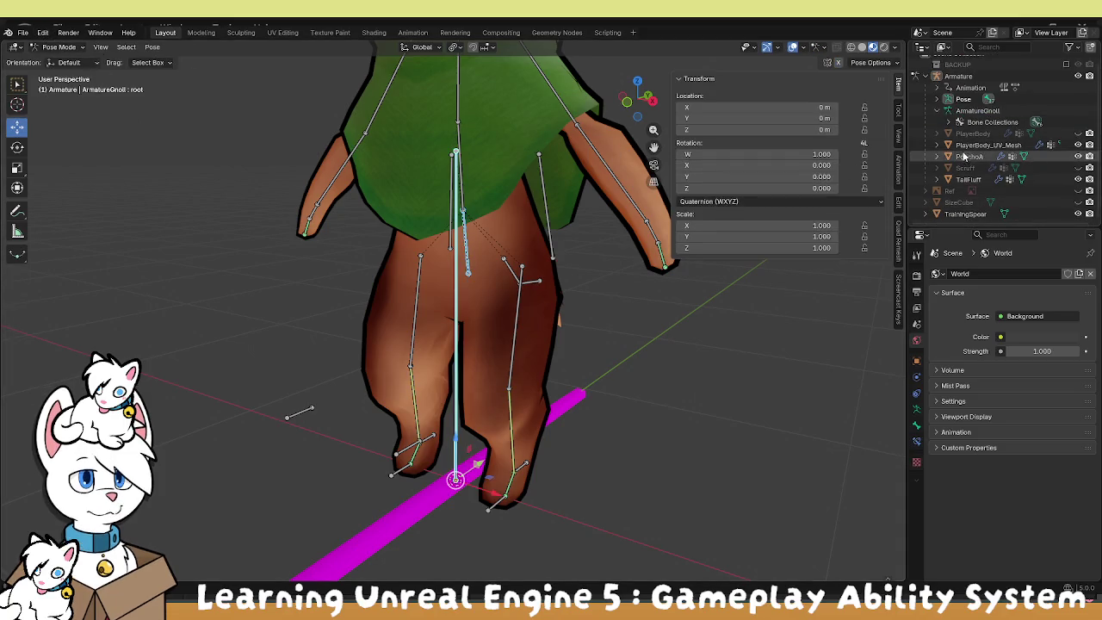
{"action": "scroll", "coordinate": [964, 94], "scroll_direction": "up", "scroll_amount": 1}
{"action": "left_click", "coordinate": [959, 85]}
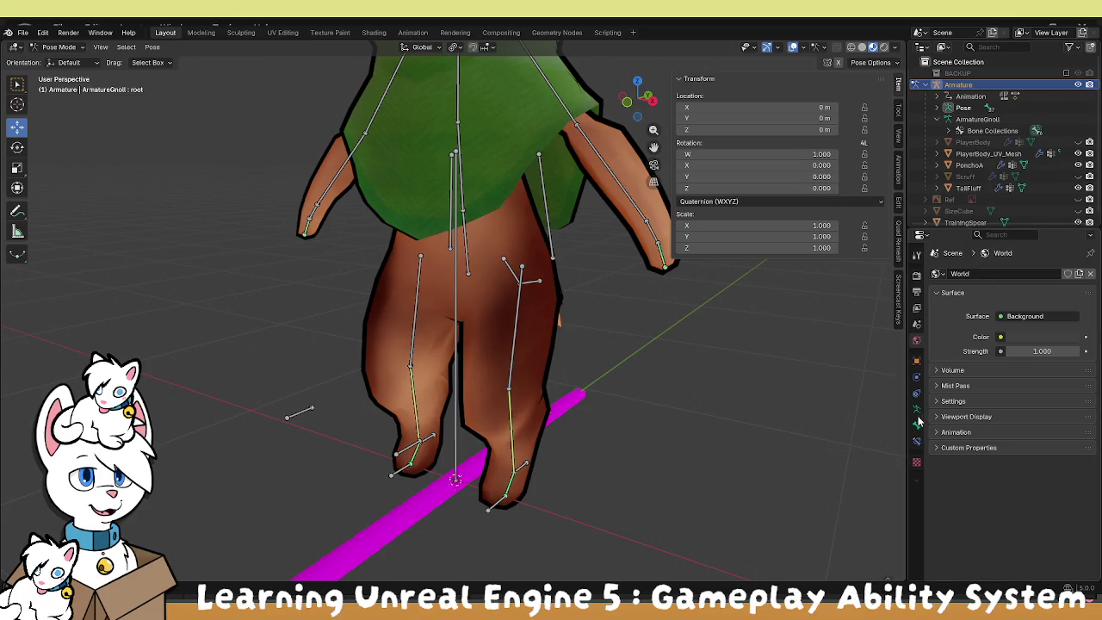
{"action": "left_click", "coordinate": [915, 360]}
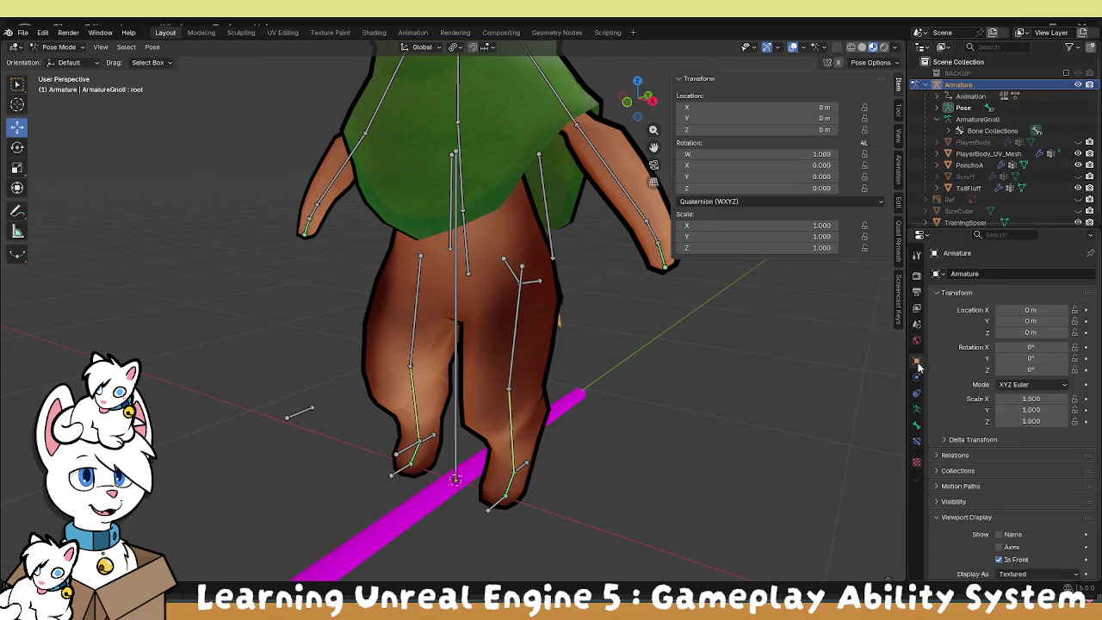
{"action": "left_click", "coordinate": [970, 165]}
{"action": "left_click", "coordinate": [970, 155], "text": "ctrl"}
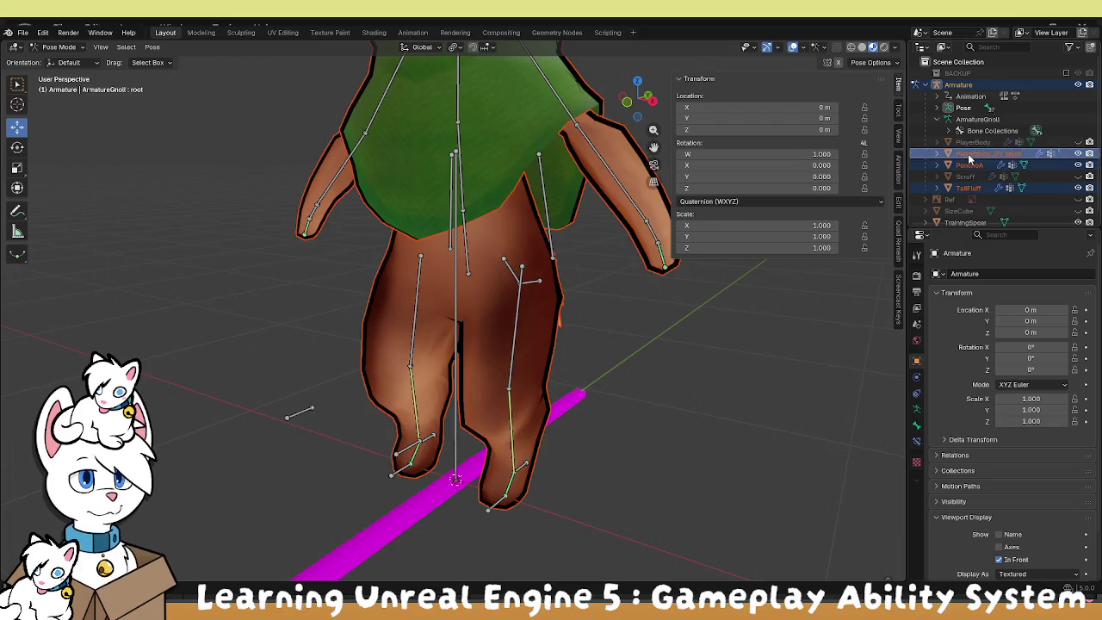
{"action": "left_click", "coordinate": [23, 32]}
{"action": "mouse_move", "coordinate": [65, 207]}
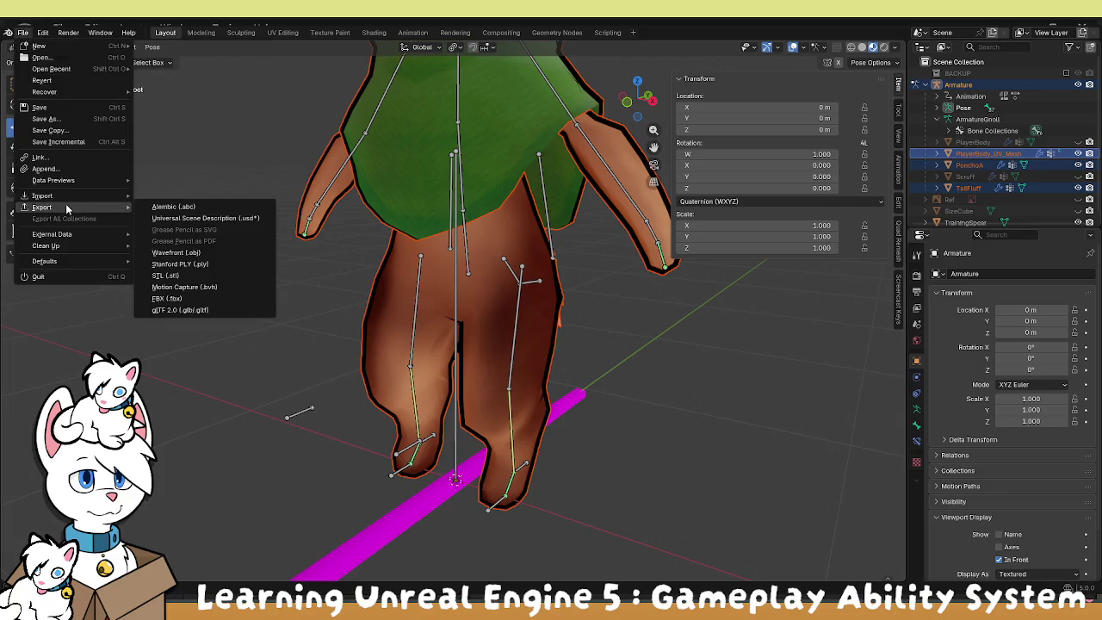
{"action": "left_click", "coordinate": [198, 298]}
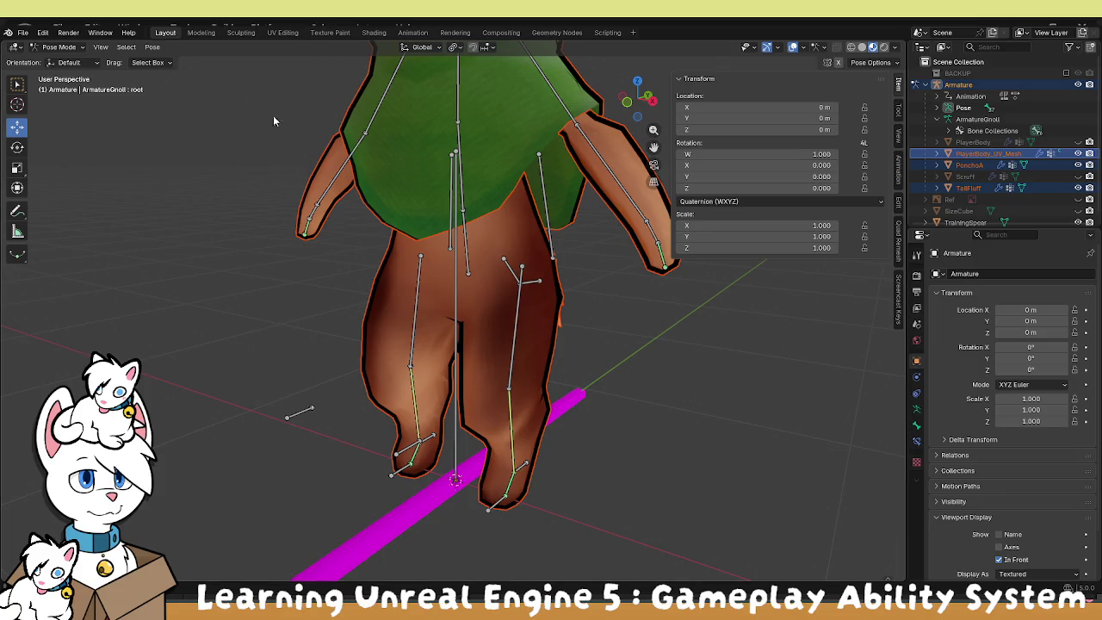
{"action": "left_click", "coordinate": [23, 33]}
{"action": "mouse_move", "coordinate": [52, 207]}
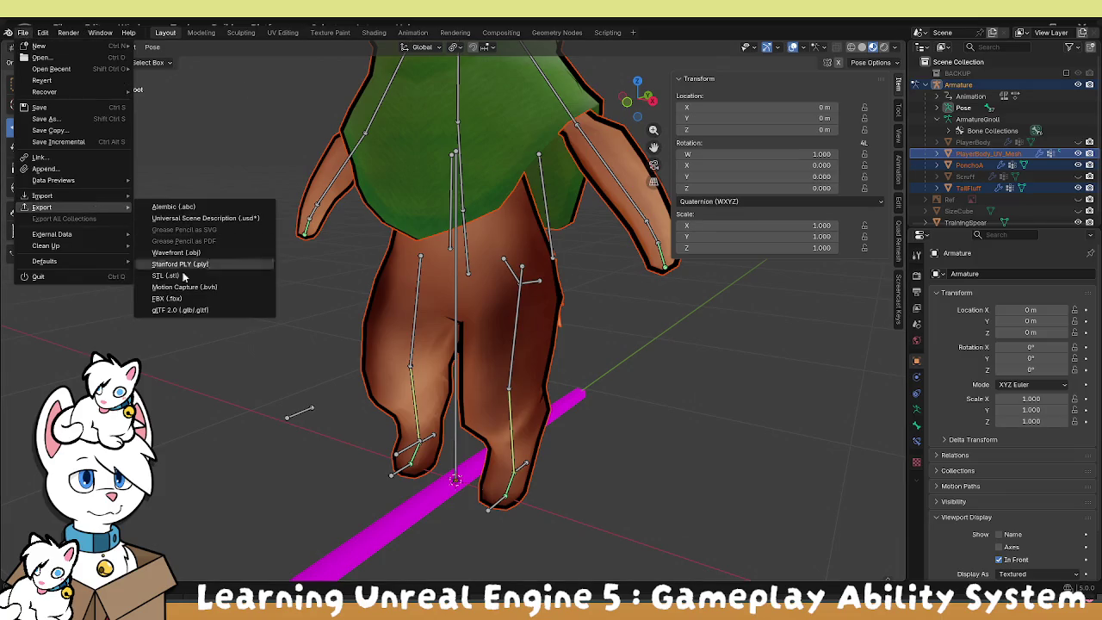
{"action": "left_click", "coordinate": [196, 293]}
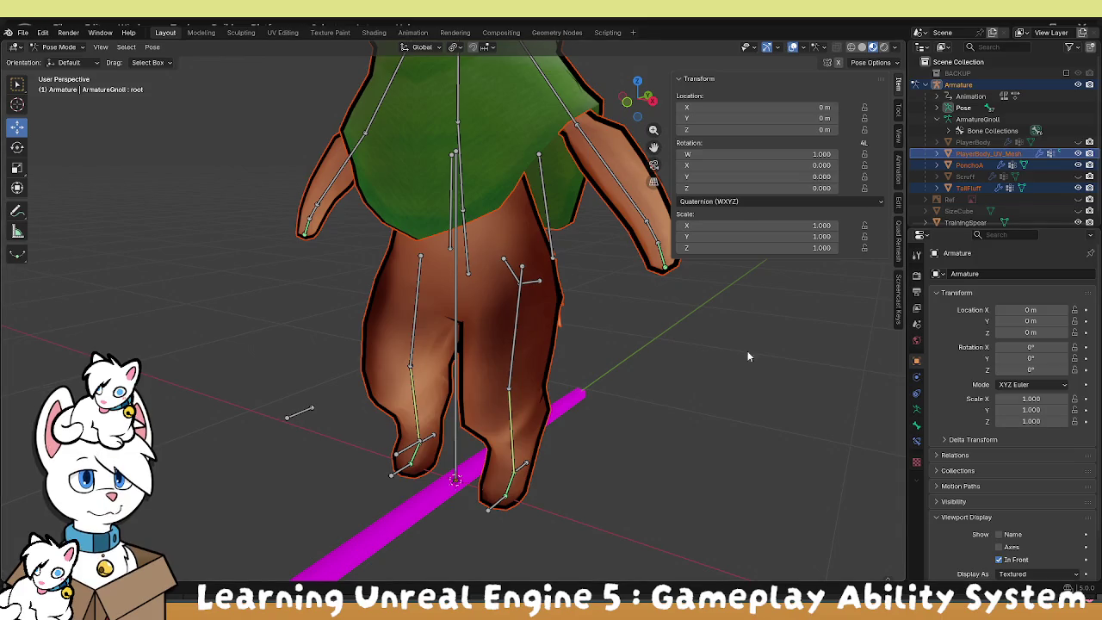
Rotate the Upperleg.L bone around X and keyframe its new rotation.
{"action": "left_click", "coordinate": [518, 299]}
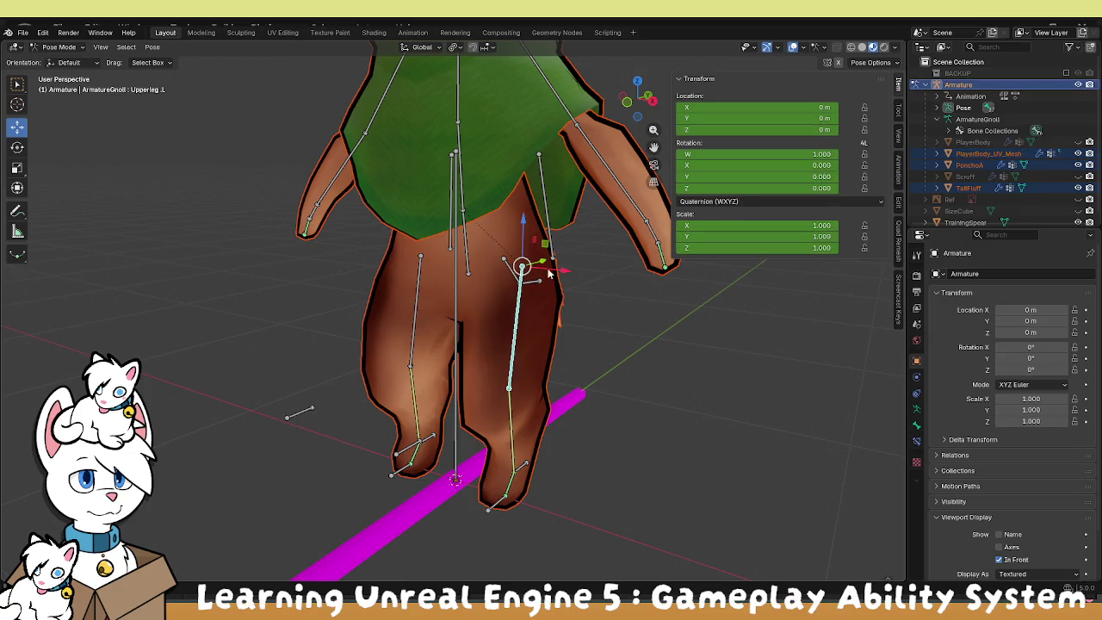
{"action": "key", "text": "r"}
{"action": "key", "text": "x"}
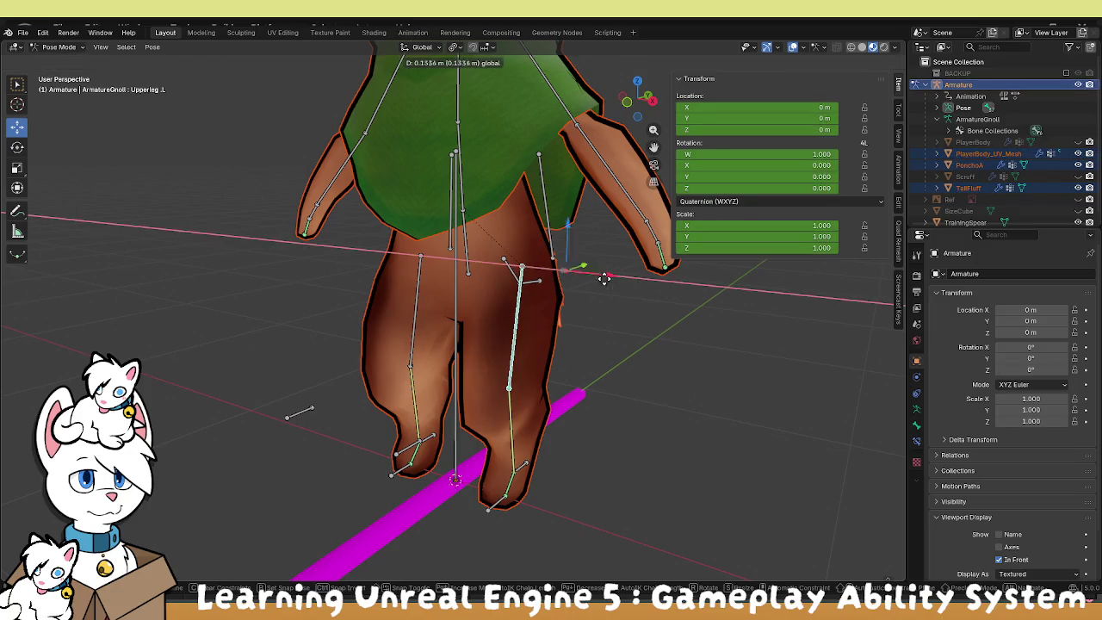
{"action": "left_click", "coordinate": [602, 278]}
{"action": "key", "text": "i"}
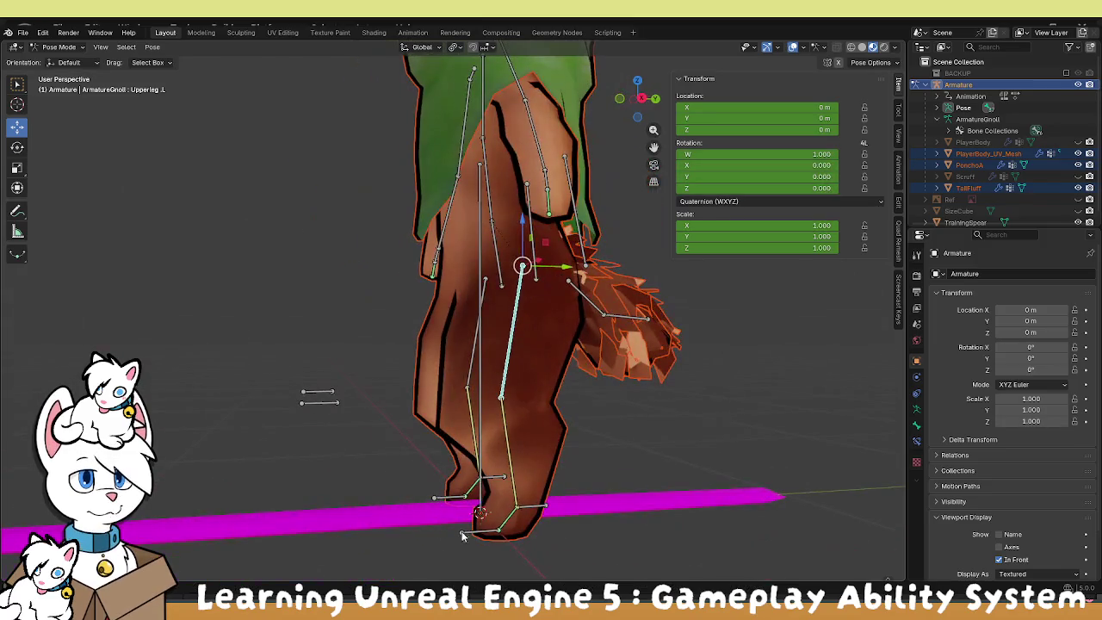
Test-move the Toe.L bone, clear its rotation and undo, then switch to the Animation workspace.
{"action": "left_click", "coordinate": [493, 525]}
{"action": "key", "text": "g"}
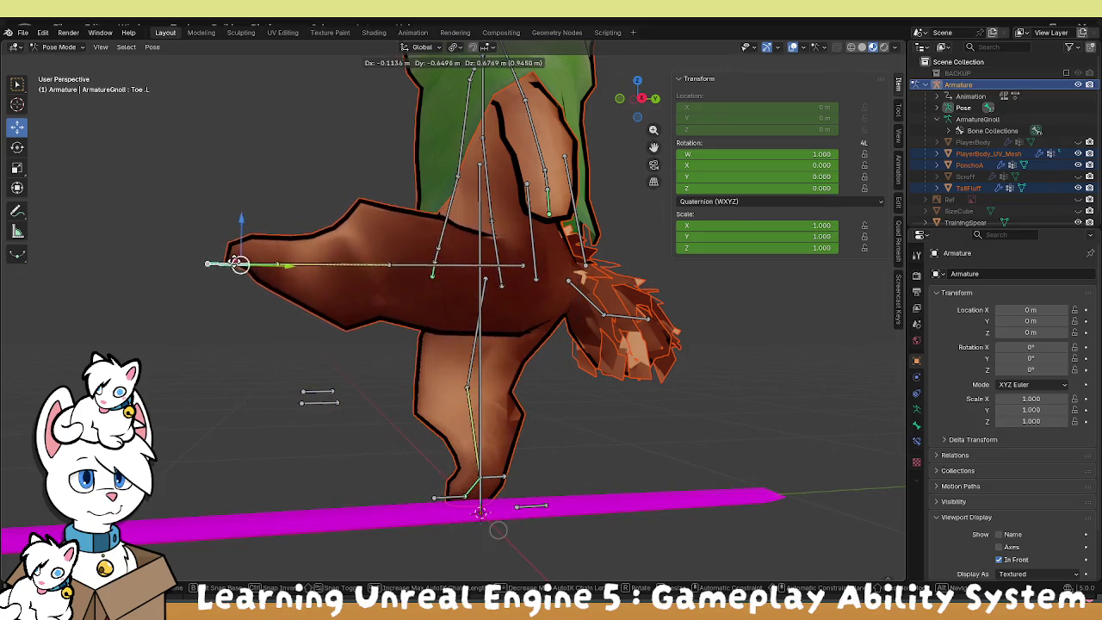
{"action": "left_click", "coordinate": [327, 163]}
{"action": "left_click_drag", "start_coordinate": [327, 163], "coordinate": [351, 319]}
{"action": "key", "text": "alt+r"}
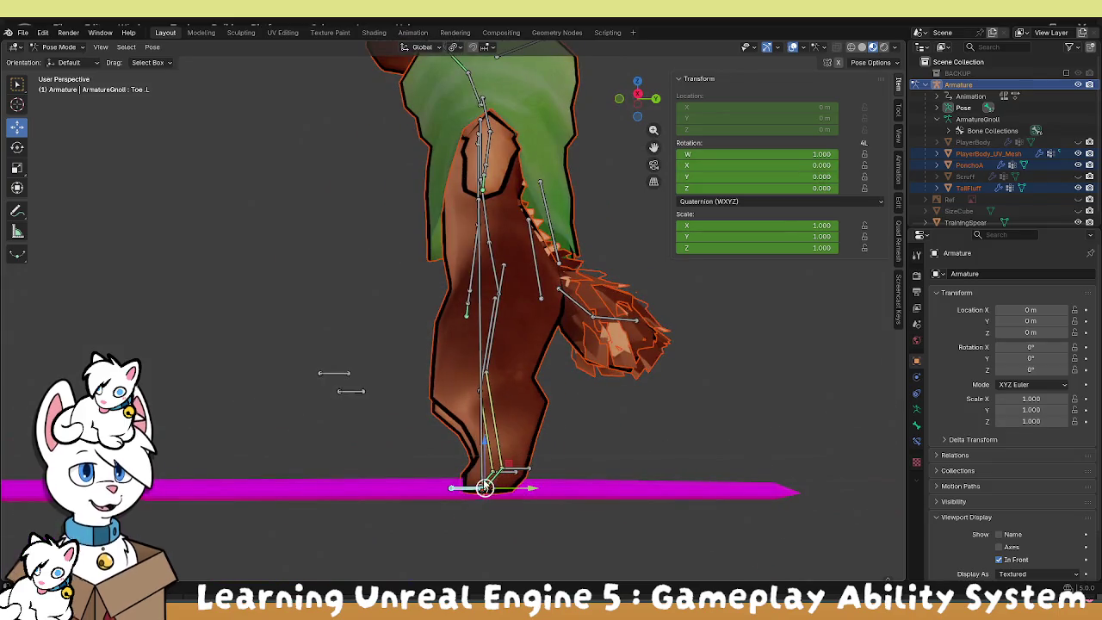
{"action": "key", "text": "g"}
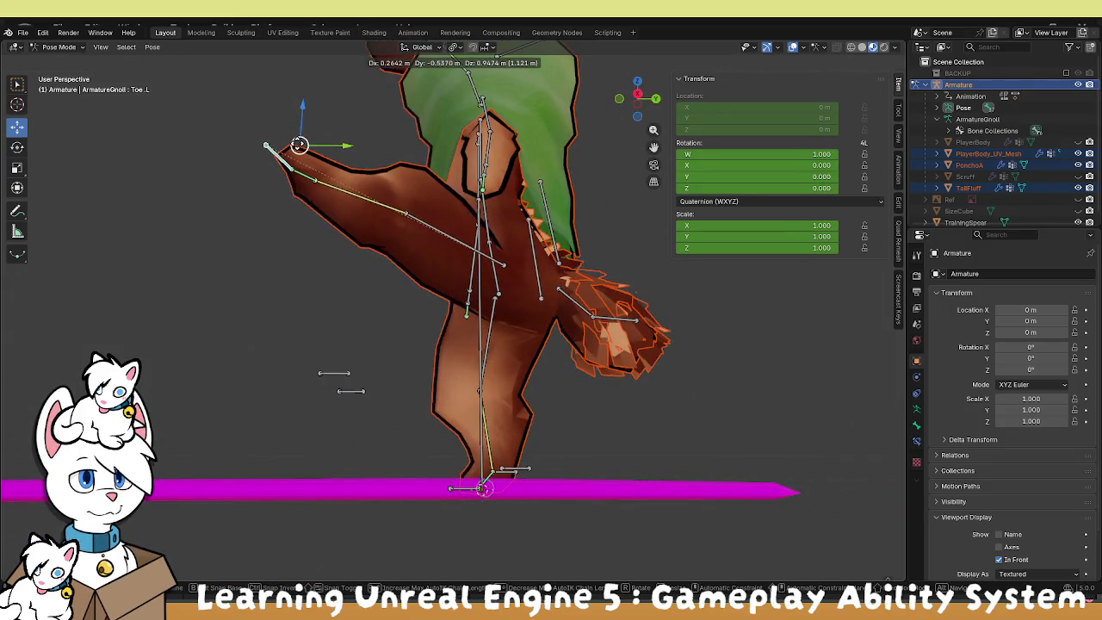
{"action": "right_click", "coordinate": [296, 146]}
{"action": "key", "text": "ctrl+z"}
{"action": "key", "text": "ctrl+z"}
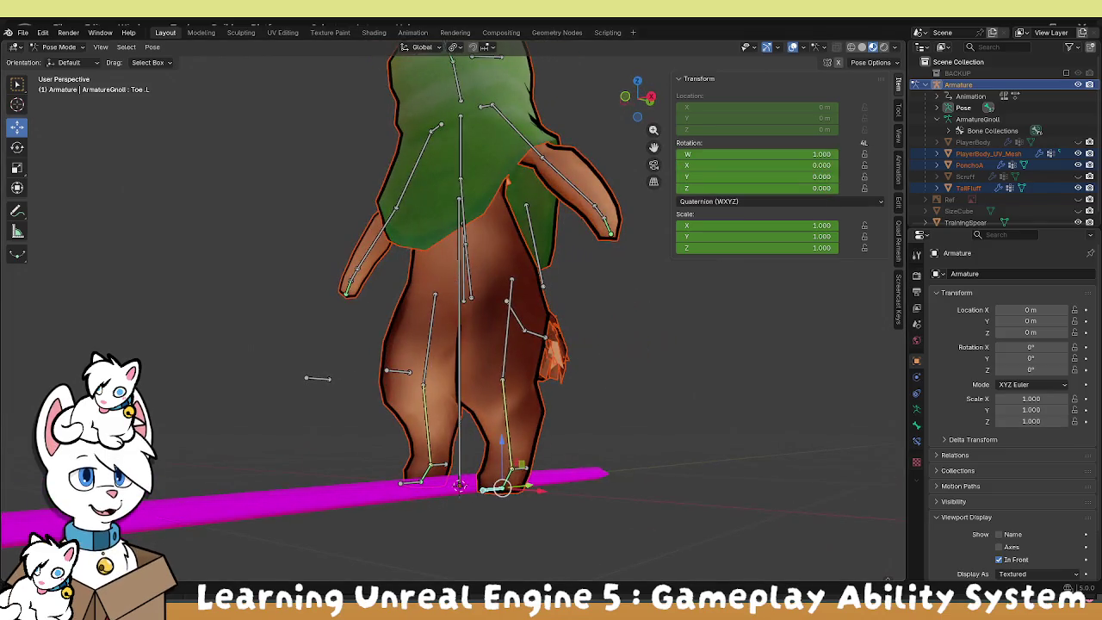
{"action": "left_click", "coordinate": [415, 33]}
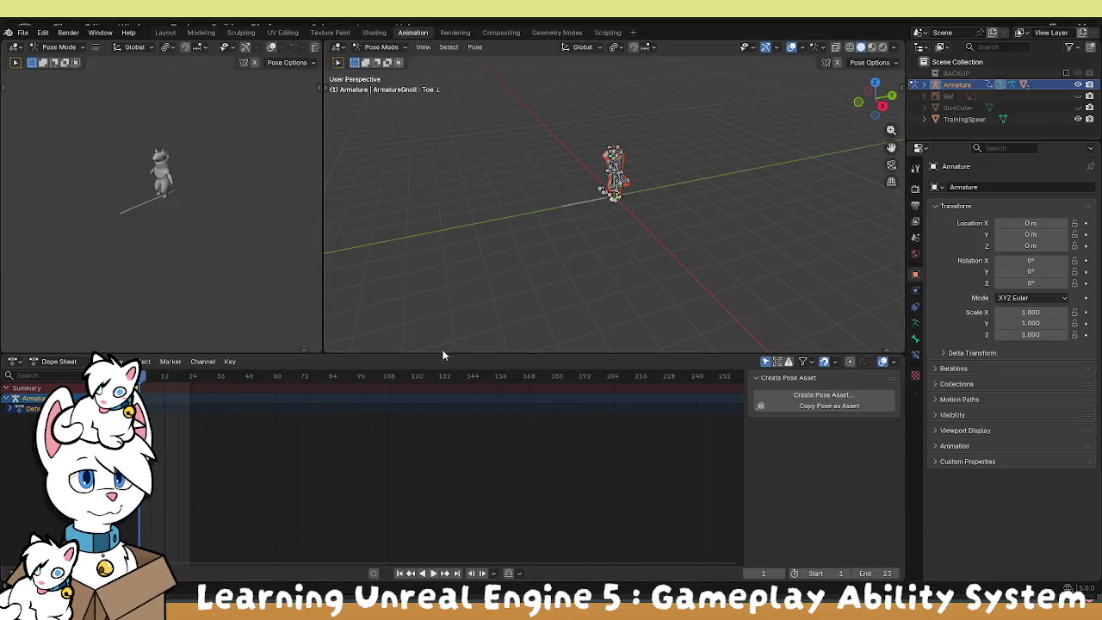
Play the animation and toggle the Dope Sheet to a Timeline and back.
{"action": "key", "text": "space"}
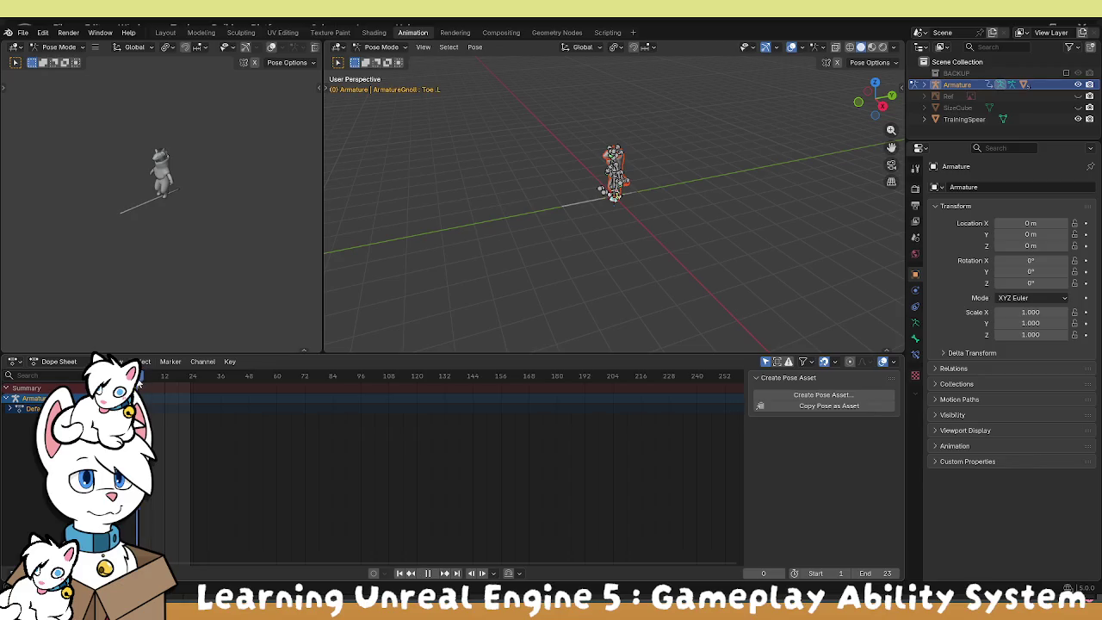
{"action": "left_click", "coordinate": [83, 362]}
{"action": "left_click", "coordinate": [15, 362]}
{"action": "left_click", "coordinate": [150, 409]}
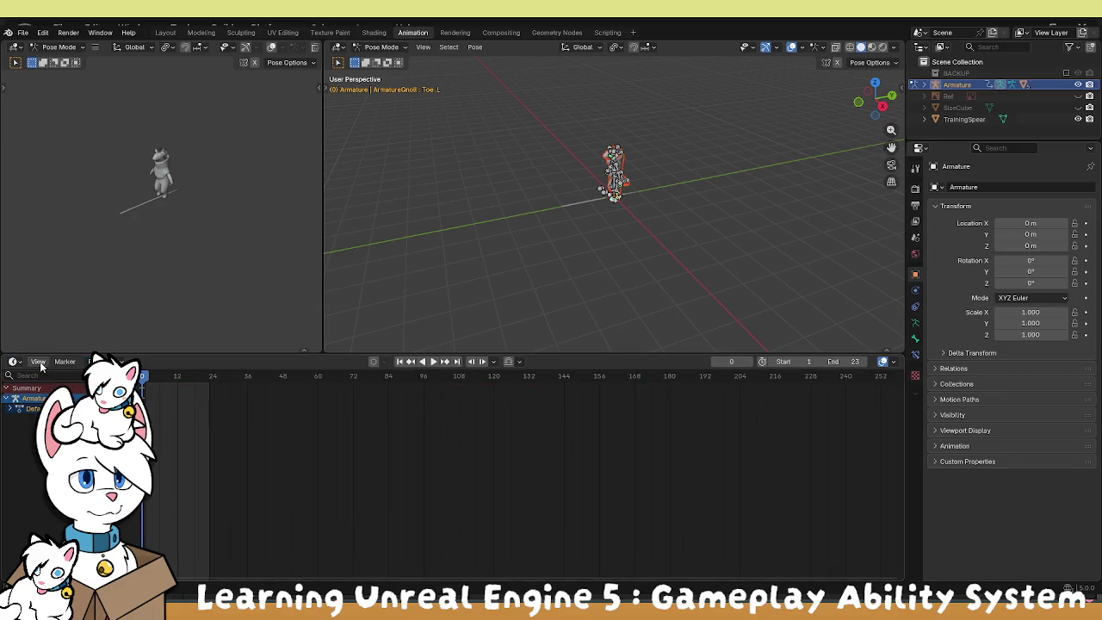
{"action": "left_click", "coordinate": [15, 361]}
{"action": "left_click", "coordinate": [151, 395]}
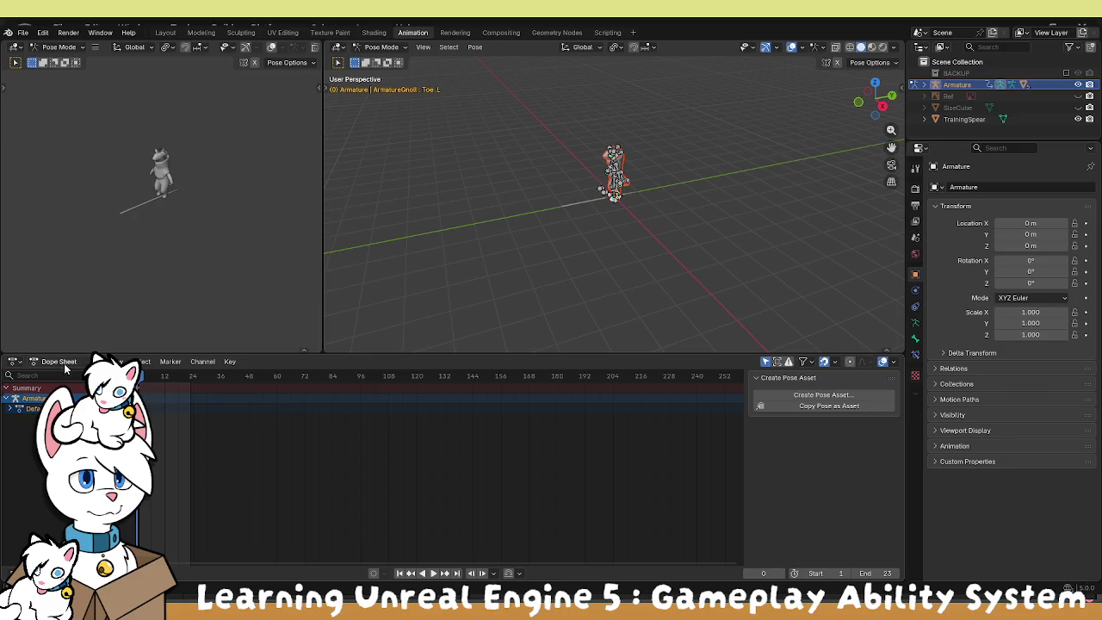
Switch the Dope Sheet to Action Editor and assign the Dance01_loop action to the armature.
{"action": "left_click", "coordinate": [12, 410]}
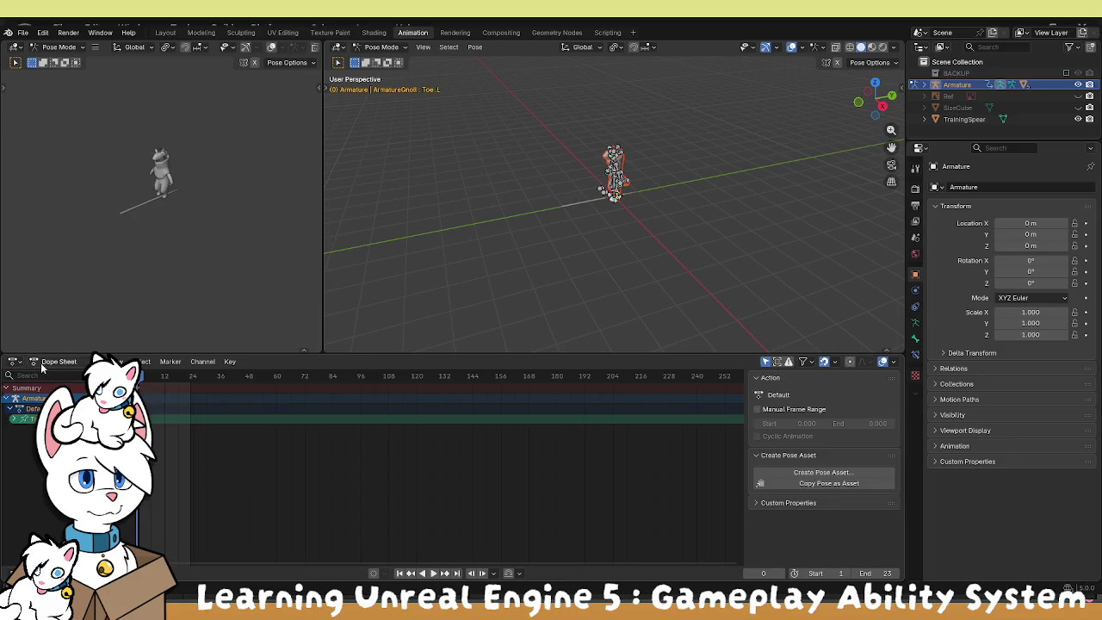
{"action": "left_click", "coordinate": [53, 362]}
{"action": "left_click", "coordinate": [39, 399]}
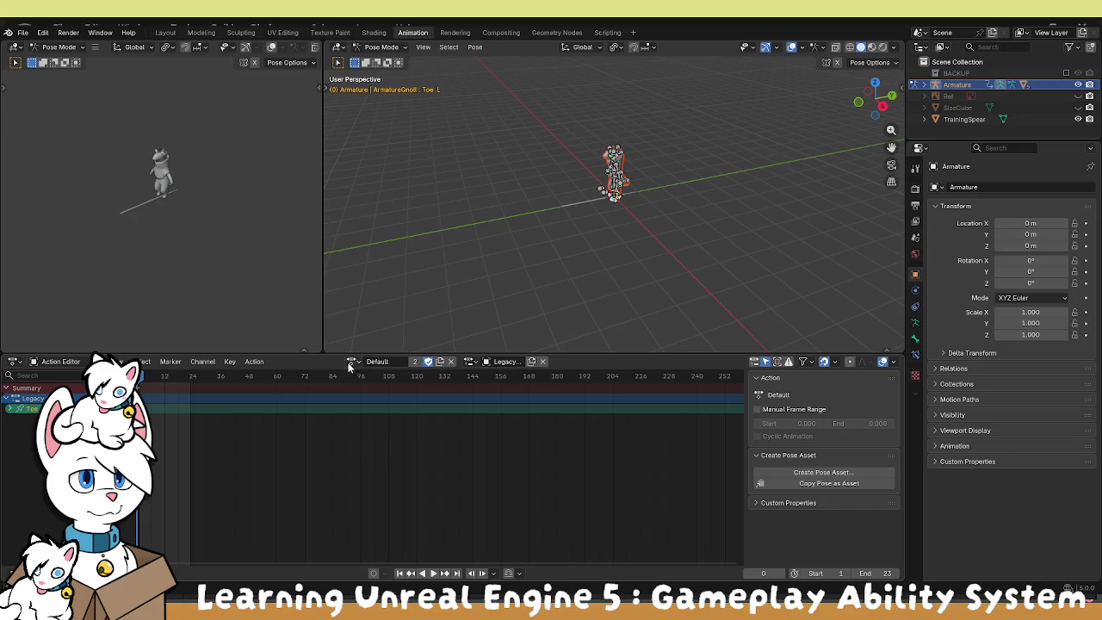
{"action": "key", "text": "KP_Decimal"}
{"action": "mouse_move", "coordinate": [619, 316]}
{"action": "left_mouse_down"}
{"action": "mouse_move", "coordinate": [559, 284]}
{"action": "mouse_move", "coordinate": [431, 372]}
{"action": "left_mouse_up"}
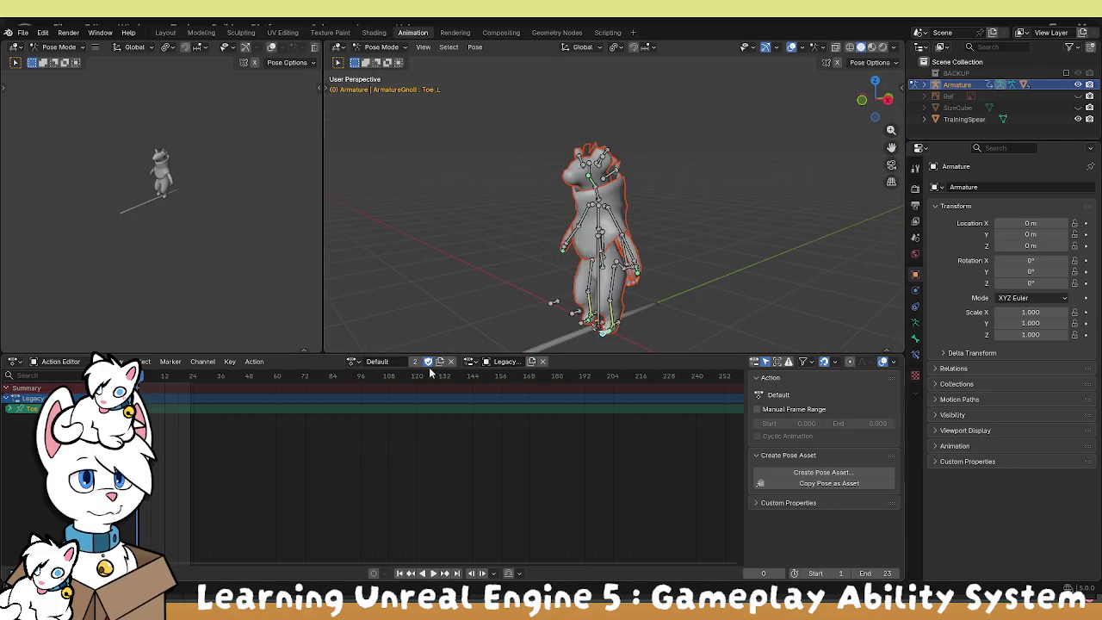
{"action": "left_click", "coordinate": [352, 360]}
{"action": "left_click", "coordinate": [368, 409]}
{"action": "mouse_move", "coordinate": [419, 324]}
{"action": "left_mouse_down"}
{"action": "mouse_move", "coordinate": [554, 252]}
{"action": "mouse_move", "coordinate": [530, 215]}
{"action": "left_mouse_up"}
{"action": "scroll", "coordinate": [531, 215], "scroll_direction": "up", "scroll_amount": 6}
{"action": "left_click_drag", "start_coordinate": [568, 250], "coordinate": [465, 328]}
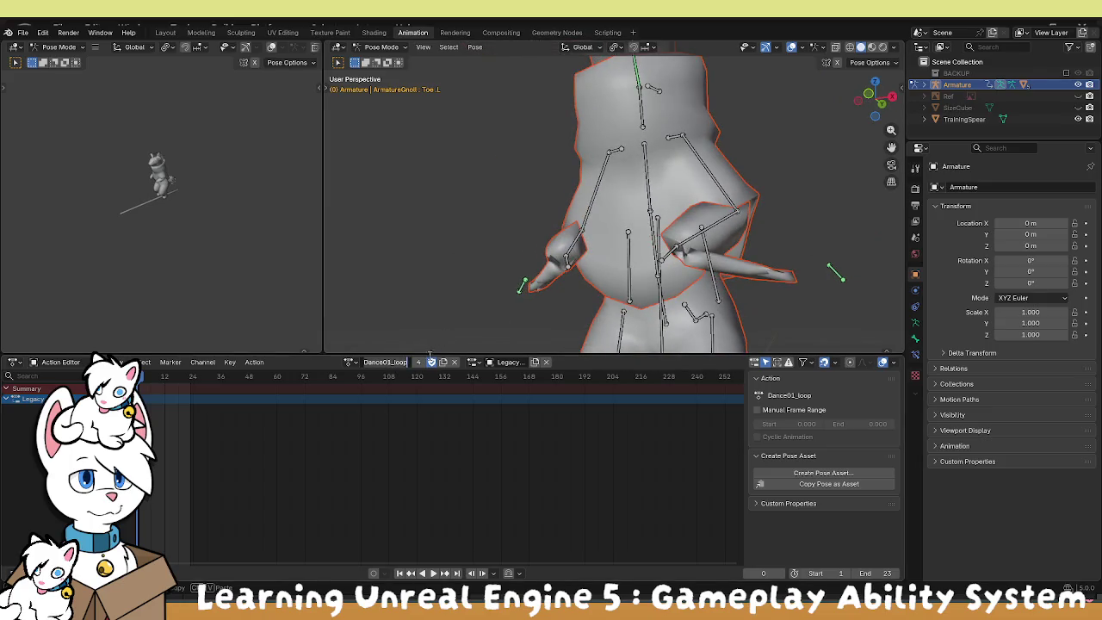
In the Armature outliner, hide PlayerBody and show PlayerBody_UV_Mesh instead.
{"action": "left_click", "coordinate": [348, 362]}
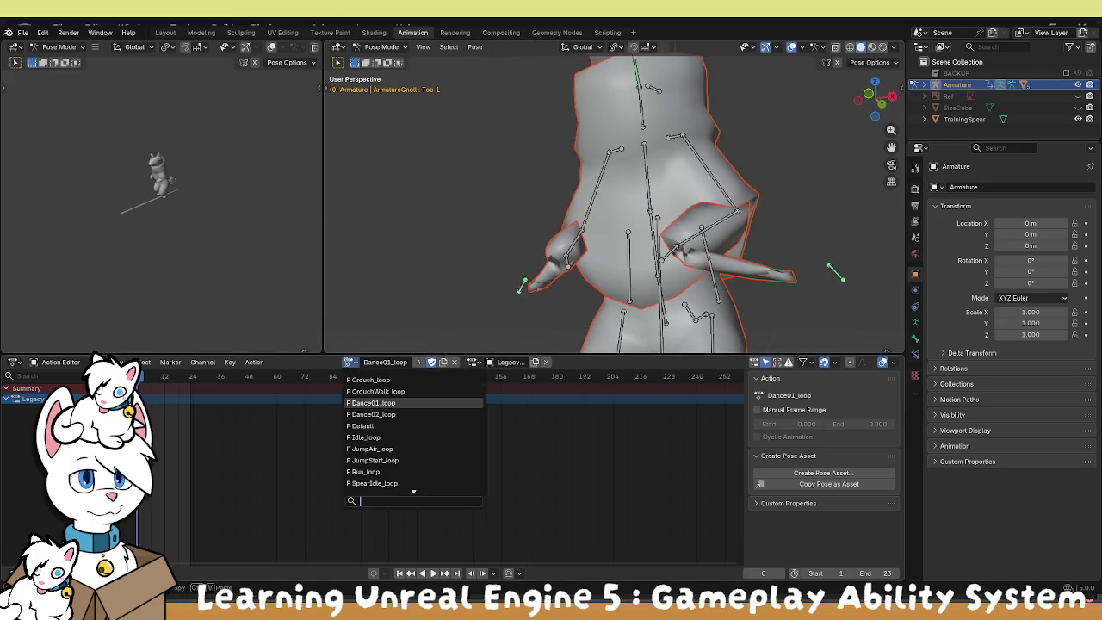
{"action": "left_click", "coordinate": [925, 84]}
{"action": "scroll", "coordinate": [1014, 118], "scroll_direction": "down", "scroll_amount": 2}
{"action": "left_click", "coordinate": [969, 130]}
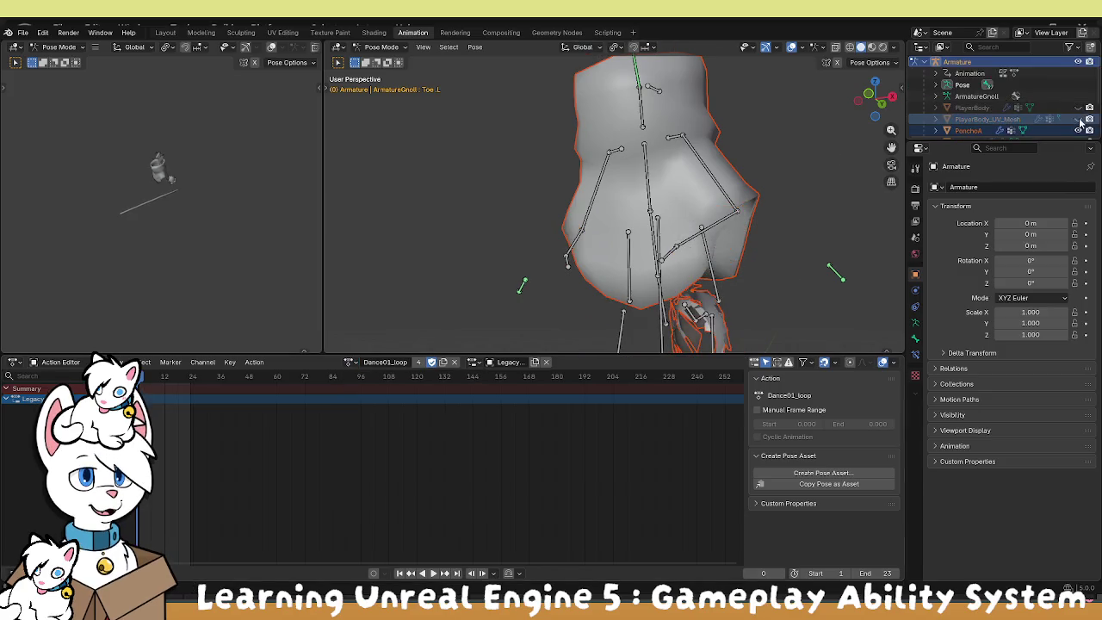
{"action": "mouse_move", "coordinate": [738, 220]}
{"action": "left_mouse_down"}
{"action": "mouse_move", "coordinate": [709, 206]}
{"action": "mouse_move", "coordinate": [759, 204]}
{"action": "mouse_move", "coordinate": [629, 205]}
{"action": "mouse_move", "coordinate": [454, 307]}
{"action": "mouse_move", "coordinate": [444, 291]}
{"action": "left_mouse_up"}
{"action": "left_click", "coordinate": [1077, 119]}
{"action": "left_click", "coordinate": [1078, 108]}
{"action": "scroll", "coordinate": [789, 213], "scroll_direction": "down", "scroll_amount": 3}
{"action": "scroll", "coordinate": [496, 255], "scroll_direction": "up", "scroll_amount": 5}
{"action": "scroll", "coordinate": [475, 242], "scroll_direction": "down", "scroll_amount": 4}
{"action": "scroll", "coordinate": [695, 253], "scroll_direction": "down", "scroll_amount": 3}
{"action": "scroll", "coordinate": [695, 253], "scroll_direction": "up", "scroll_amount": 5}
Select the HandEnd.L bone, stay in Pose Mode and activate the Move tool.
{"action": "mouse_move", "coordinate": [696, 253]}
{"action": "left_mouse_down"}
{"action": "mouse_move", "coordinate": [563, 236]}
{"action": "mouse_move", "coordinate": [663, 197]}
{"action": "mouse_move", "coordinate": [598, 191]}
{"action": "mouse_move", "coordinate": [745, 231]}
{"action": "left_mouse_up"}
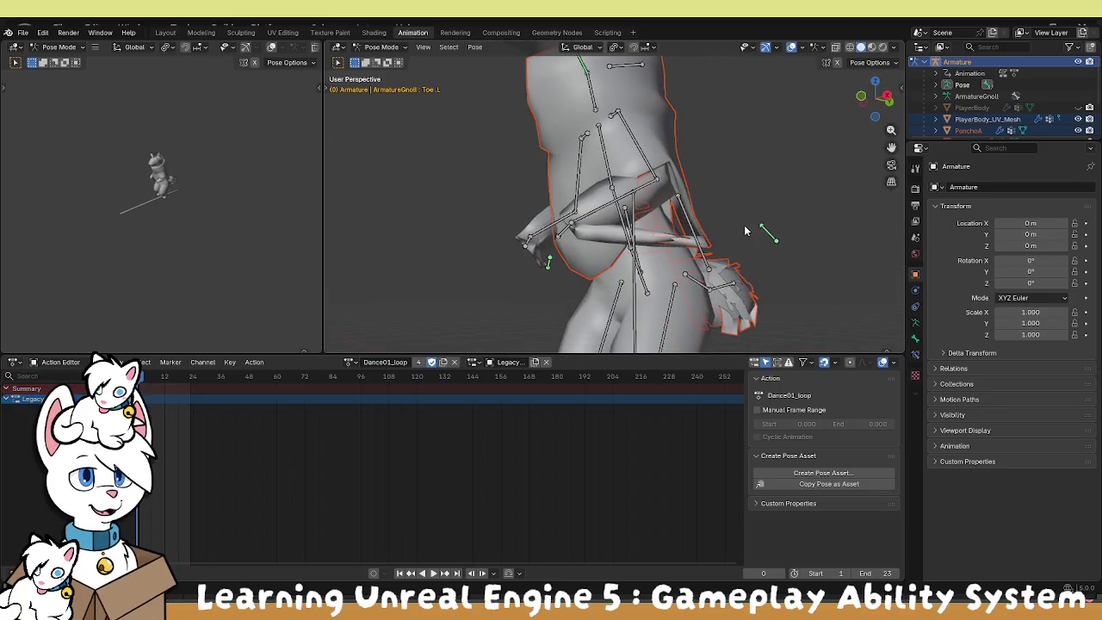
{"action": "left_click", "coordinate": [772, 238]}
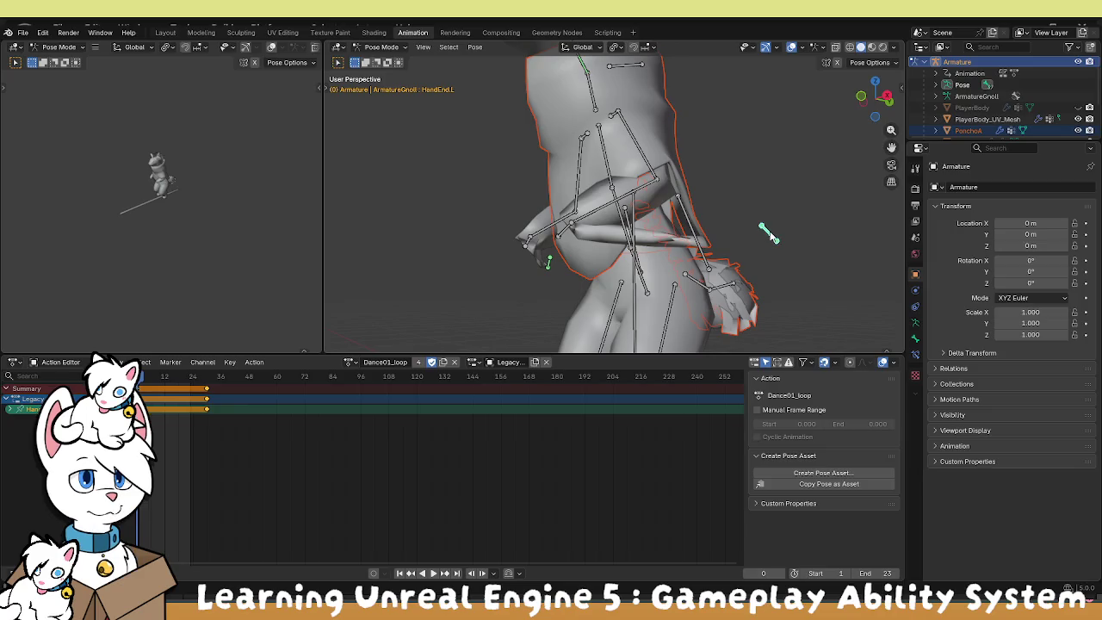
{"action": "left_click", "coordinate": [363, 48]}
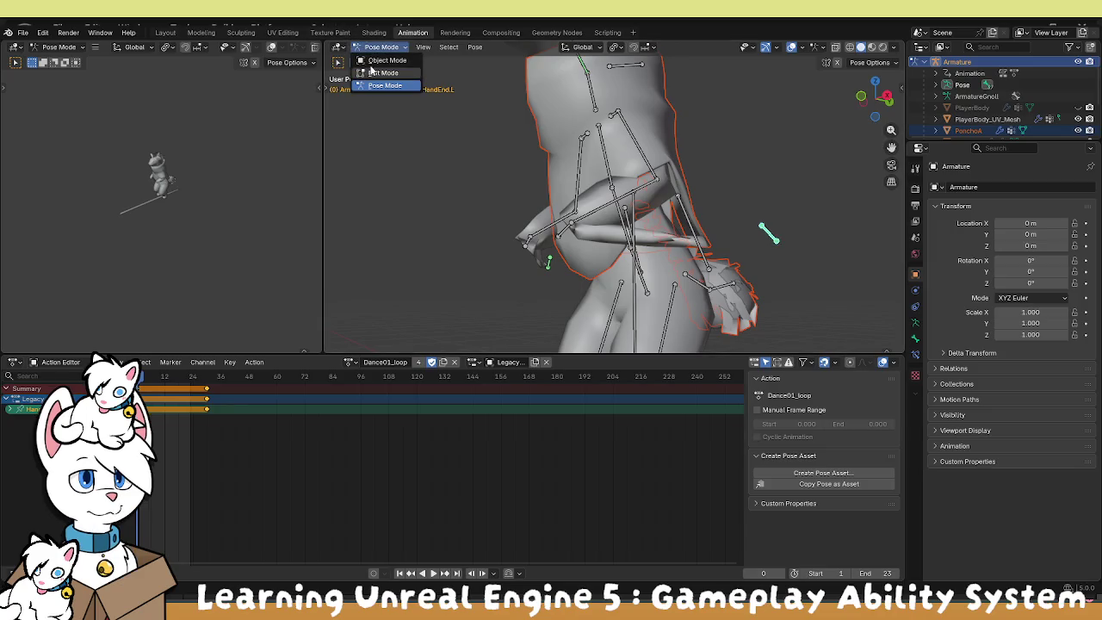
{"action": "left_click", "coordinate": [331, 95]}
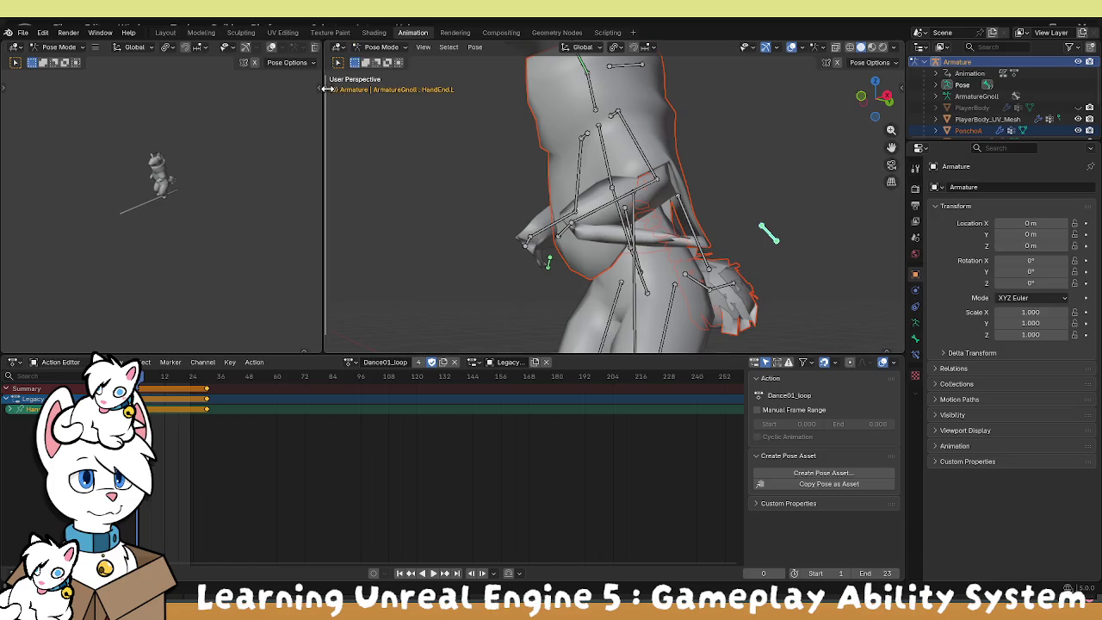
{"action": "left_click", "coordinate": [340, 127]}
{"action": "left_click", "coordinate": [769, 234]}
Drag the hand bone to a new spot, then cancel the foot bone move so it snaps back.
{"action": "mouse_move", "coordinate": [774, 241]}
{"action": "left_mouse_down"}
{"action": "mouse_move", "coordinate": [710, 262]}
{"action": "mouse_move", "coordinate": [520, 236]}
{"action": "mouse_move", "coordinate": [490, 199]}
{"action": "mouse_move", "coordinate": [654, 262]}
{"action": "mouse_move", "coordinate": [714, 246]}
{"action": "mouse_move", "coordinate": [784, 249]}
{"action": "mouse_move", "coordinate": [578, 238]}
{"action": "left_mouse_up"}
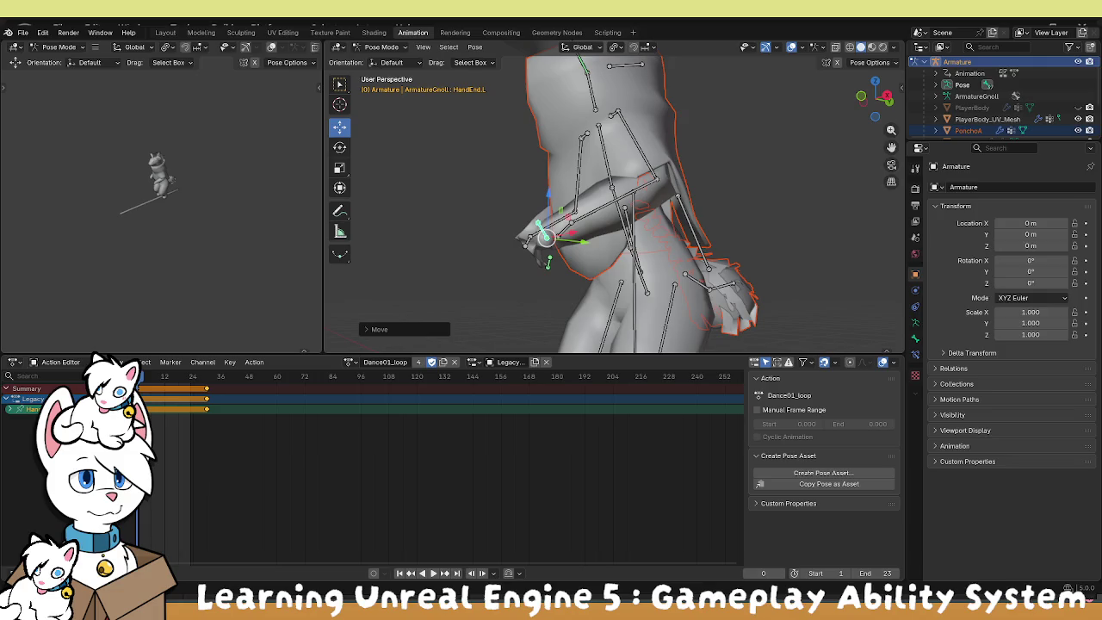
{"action": "mouse_move", "coordinate": [544, 242]}
{"action": "left_mouse_down"}
{"action": "mouse_move", "coordinate": [468, 184]}
{"action": "mouse_move", "coordinate": [474, 251]}
{"action": "mouse_move", "coordinate": [590, 295]}
{"action": "mouse_move", "coordinate": [548, 249]}
{"action": "mouse_move", "coordinate": [672, 268]}
{"action": "mouse_move", "coordinate": [592, 351]}
{"action": "mouse_move", "coordinate": [631, 348]}
{"action": "mouse_move", "coordinate": [594, 301]}
{"action": "mouse_move", "coordinate": [527, 267]}
{"action": "mouse_move", "coordinate": [677, 287]}
{"action": "mouse_move", "coordinate": [698, 263]}
{"action": "mouse_move", "coordinate": [650, 254]}
{"action": "mouse_move", "coordinate": [704, 254]}
{"action": "left_mouse_up"}
{"action": "left_click", "coordinate": [548, 249]}
{"action": "left_click", "coordinate": [376, 330]}
{"action": "mouse_move", "coordinate": [534, 303]}
{"action": "left_mouse_down"}
{"action": "mouse_move", "coordinate": [573, 296]}
{"action": "mouse_move", "coordinate": [616, 321]}
{"action": "mouse_move", "coordinate": [652, 286]}
{"action": "mouse_move", "coordinate": [667, 242]}
{"action": "mouse_move", "coordinate": [659, 177]}
{"action": "left_mouse_up"}
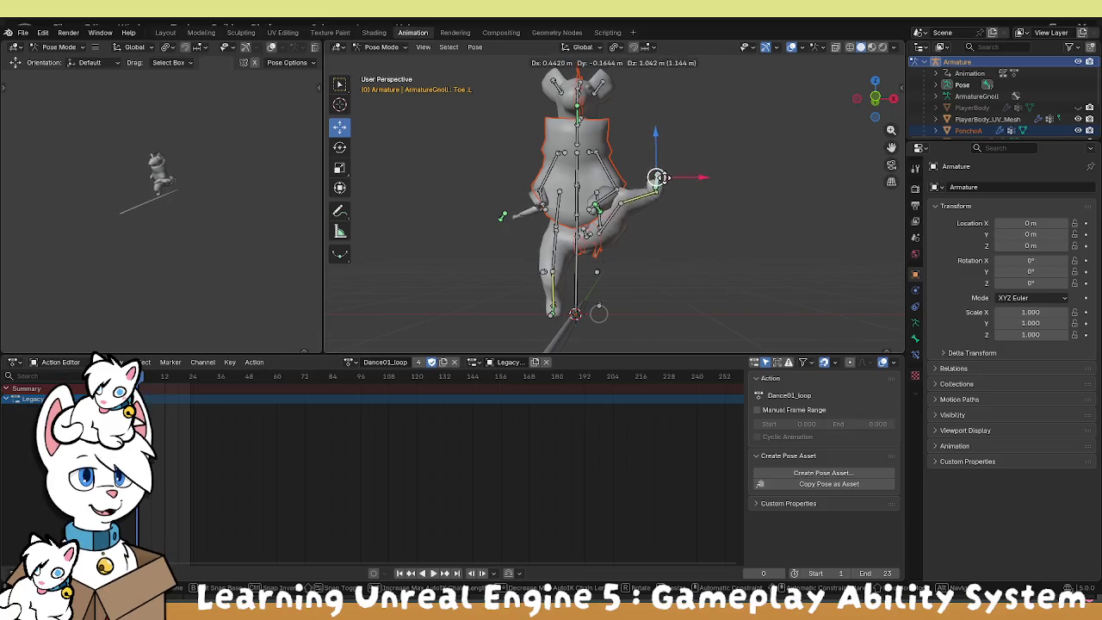
{"action": "right_click", "coordinate": [661, 179]}
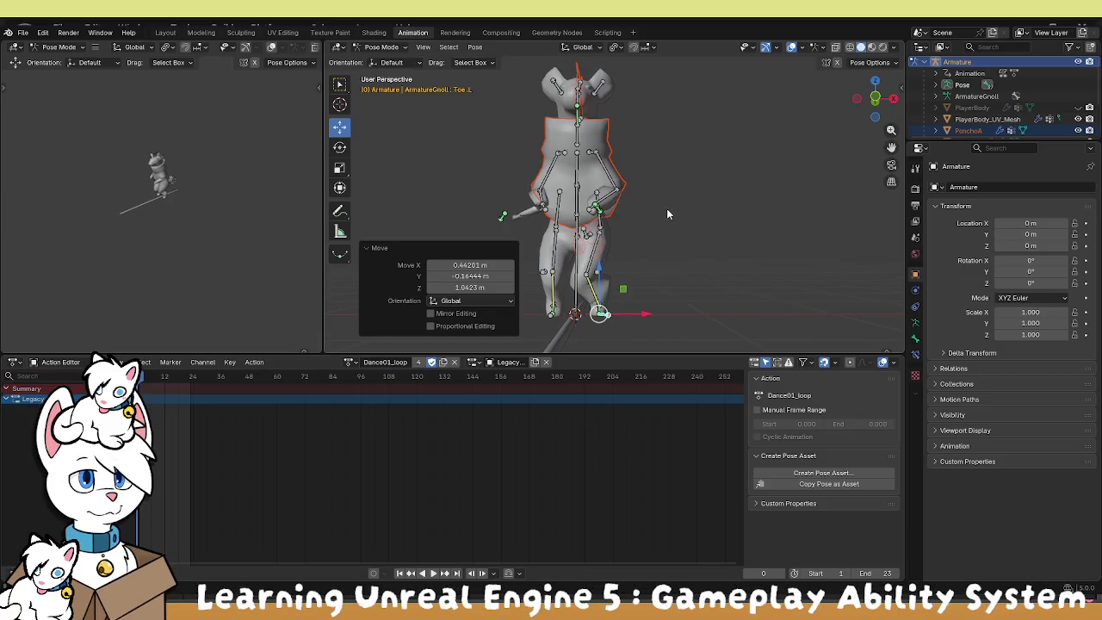
Test-move HandEnd.L and inspect its Copy Rotation constraint targeting Hand.L.
{"action": "scroll", "coordinate": [668, 223], "scroll_direction": "up", "scroll_amount": 4}
{"action": "left_click", "coordinate": [590, 234]}
{"action": "key", "text": "i"}
{"action": "mouse_move", "coordinate": [592, 237]}
{"action": "left_mouse_down"}
{"action": "mouse_move", "coordinate": [700, 215]}
{"action": "mouse_move", "coordinate": [573, 258]}
{"action": "mouse_move", "coordinate": [523, 246]}
{"action": "mouse_move", "coordinate": [592, 206]}
{"action": "mouse_move", "coordinate": [508, 248]}
{"action": "mouse_move", "coordinate": [573, 237]}
{"action": "left_mouse_up"}
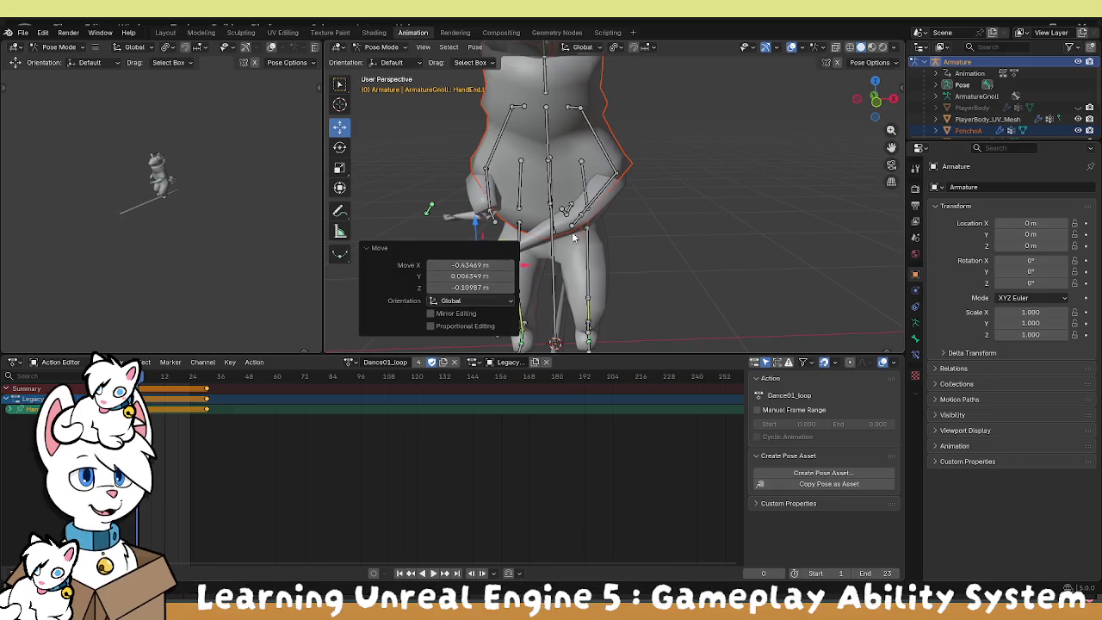
{"action": "scroll", "coordinate": [570, 229], "scroll_direction": "up", "scroll_amount": 5}
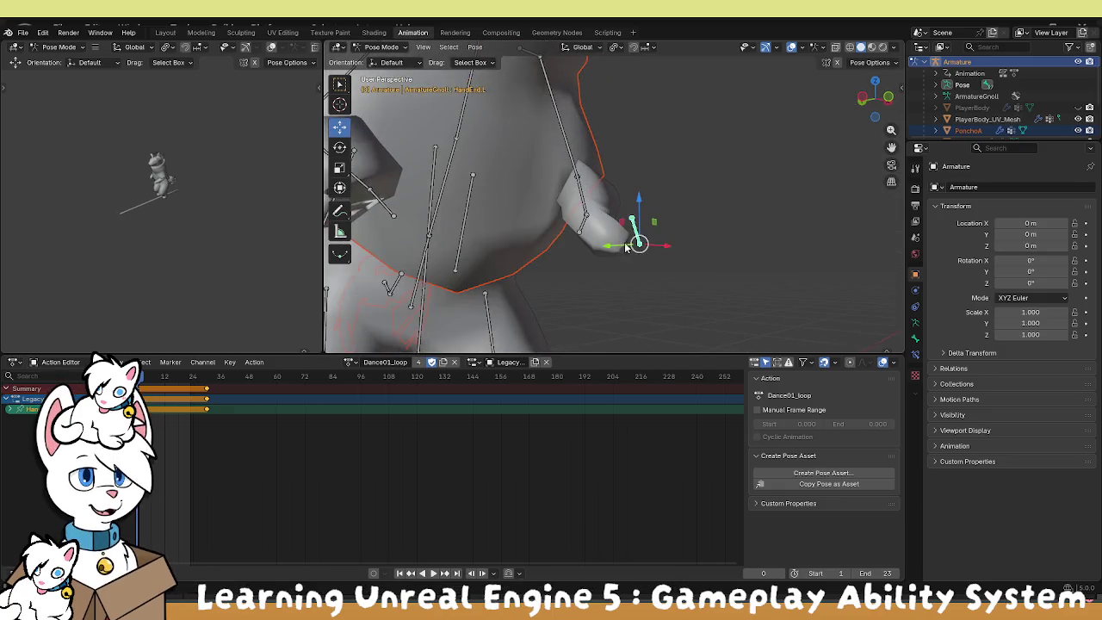
{"action": "scroll", "coordinate": [625, 247], "scroll_direction": "down", "scroll_amount": 5}
{"action": "mouse_move", "coordinate": [671, 253]}
{"action": "left_mouse_down"}
{"action": "mouse_move", "coordinate": [639, 259]}
{"action": "mouse_move", "coordinate": [671, 238]}
{"action": "left_mouse_up"}
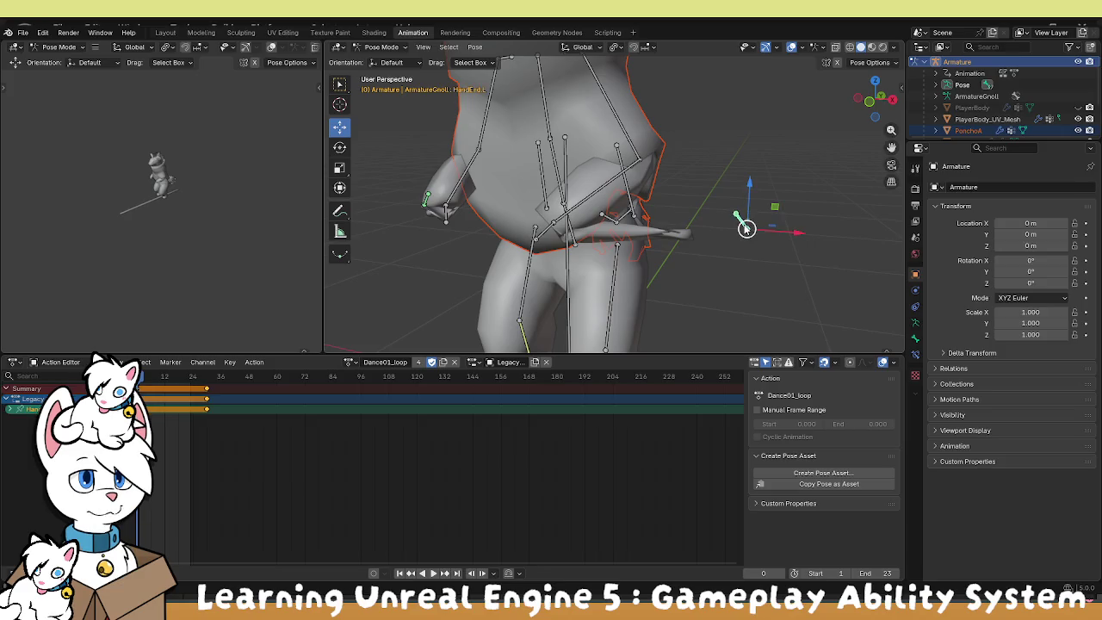
{"action": "left_click", "coordinate": [915, 339]}
{"action": "left_click", "coordinate": [915, 353]}
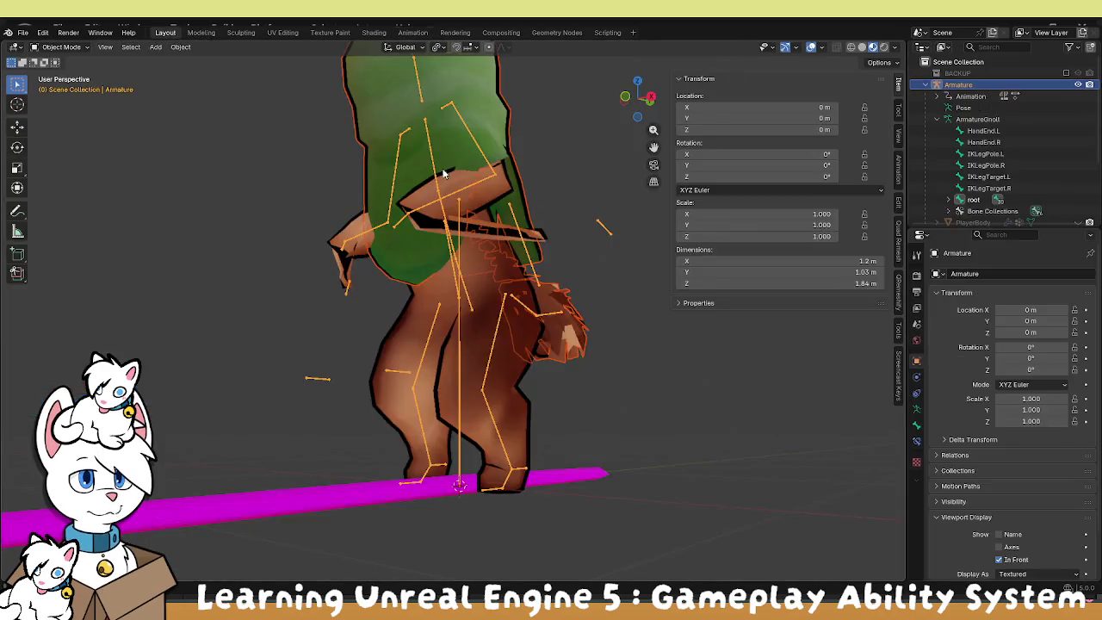
{"action": "left_click", "coordinate": [65, 47]}
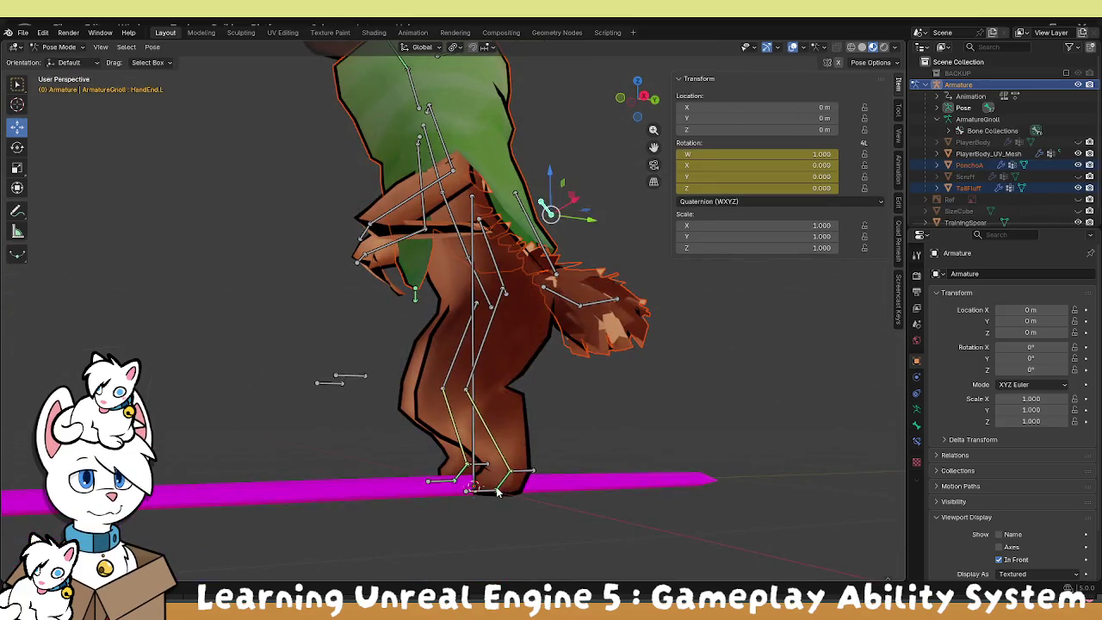
Test-move Toe.L and the IKLegTarget.L foot target, resetting its location with Alt+G.
{"action": "left_click", "coordinate": [497, 491]}
{"action": "key", "text": "g"}
{"action": "key", "text": "Escape"}
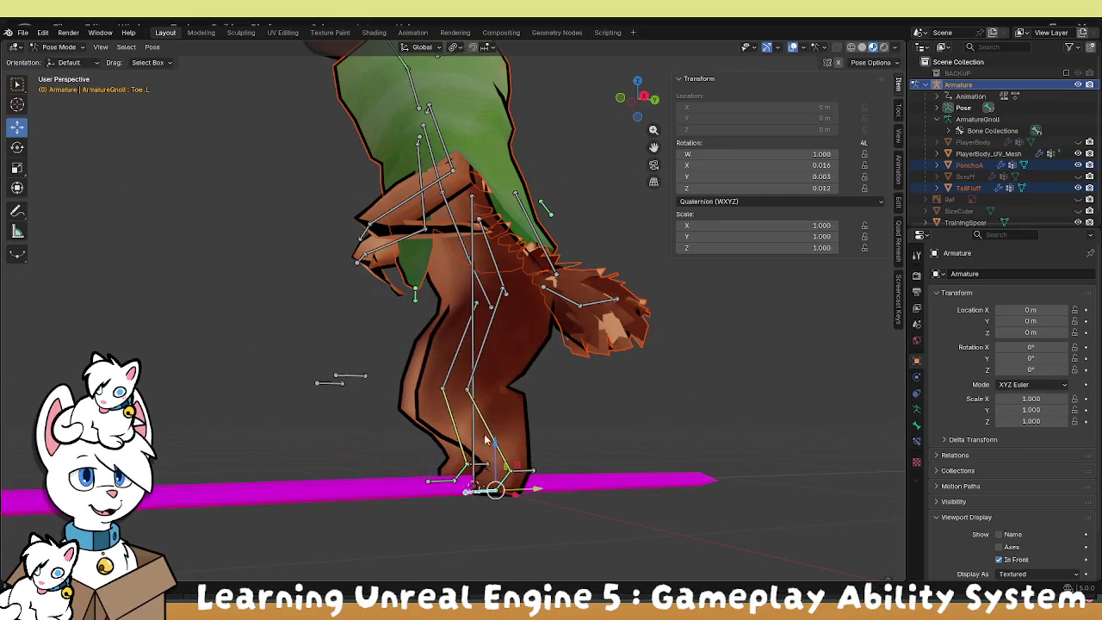
{"action": "left_click_drag", "start_coordinate": [478, 435], "coordinate": [416, 467]}
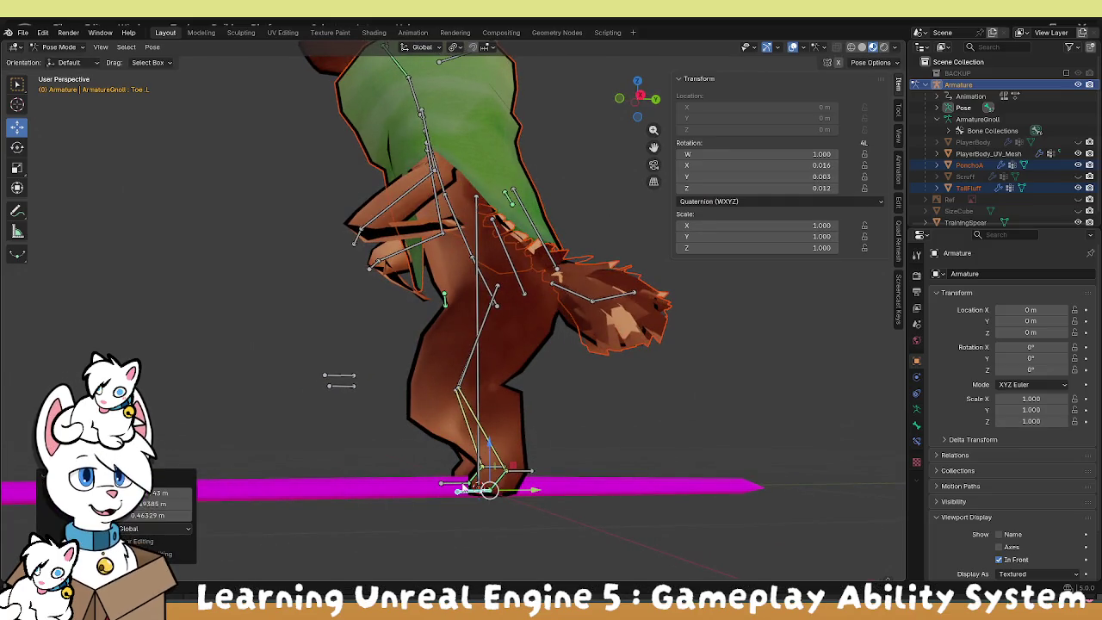
{"action": "left_click", "coordinate": [519, 470]}
{"action": "key", "text": "g"}
{"action": "left_click", "coordinate": [601, 420]}
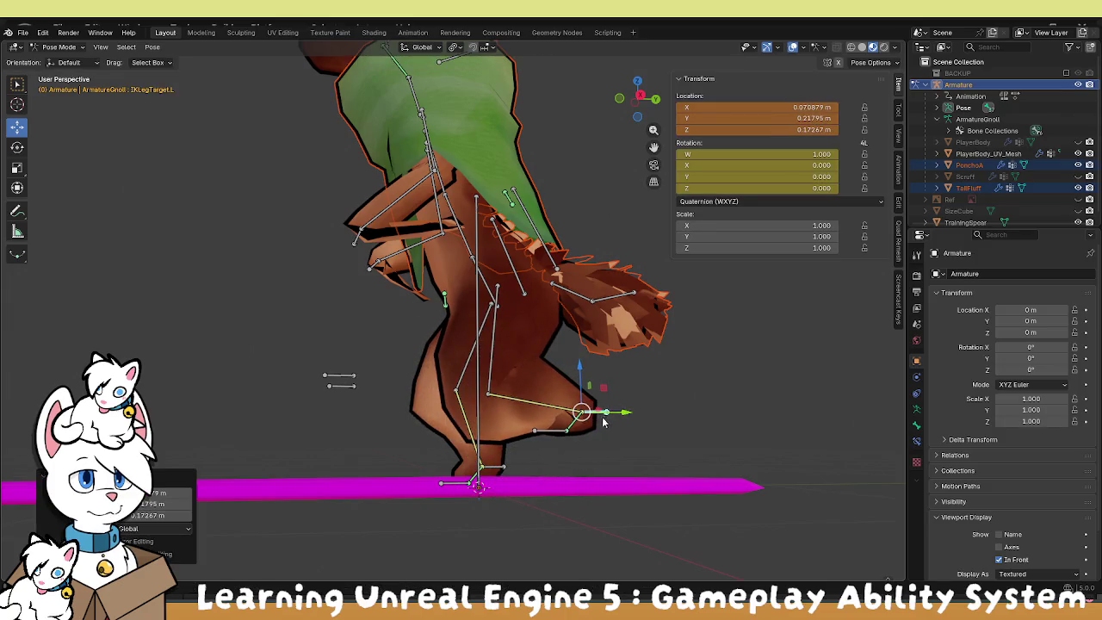
{"action": "key", "text": "g"}
{"action": "key", "text": "Escape"}
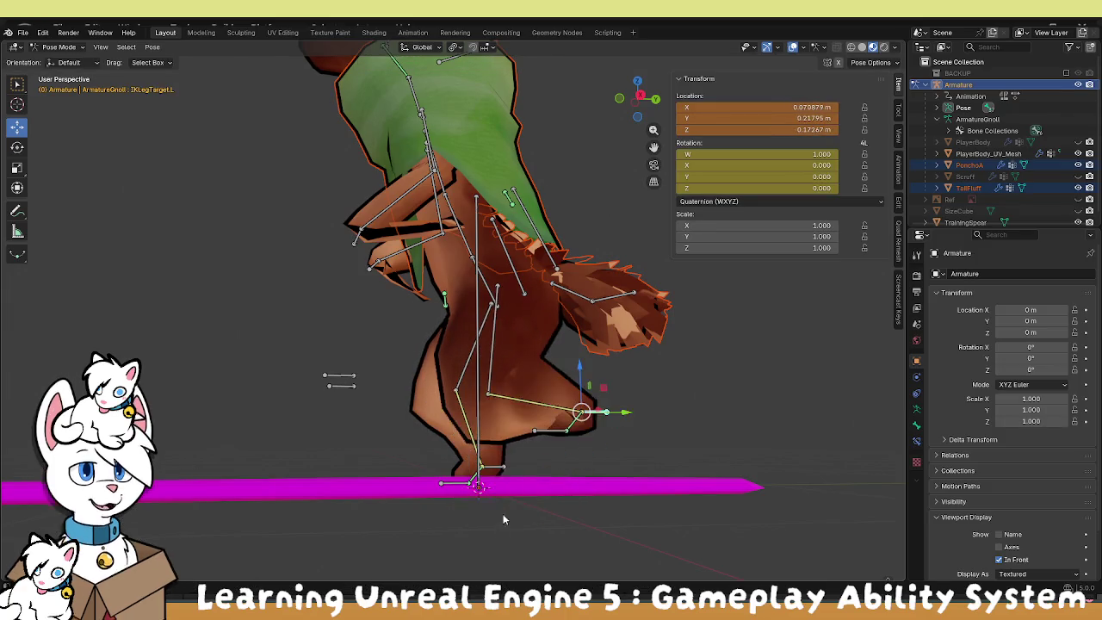
{"action": "key", "text": "alt+g"}
{"action": "key", "text": "g"}
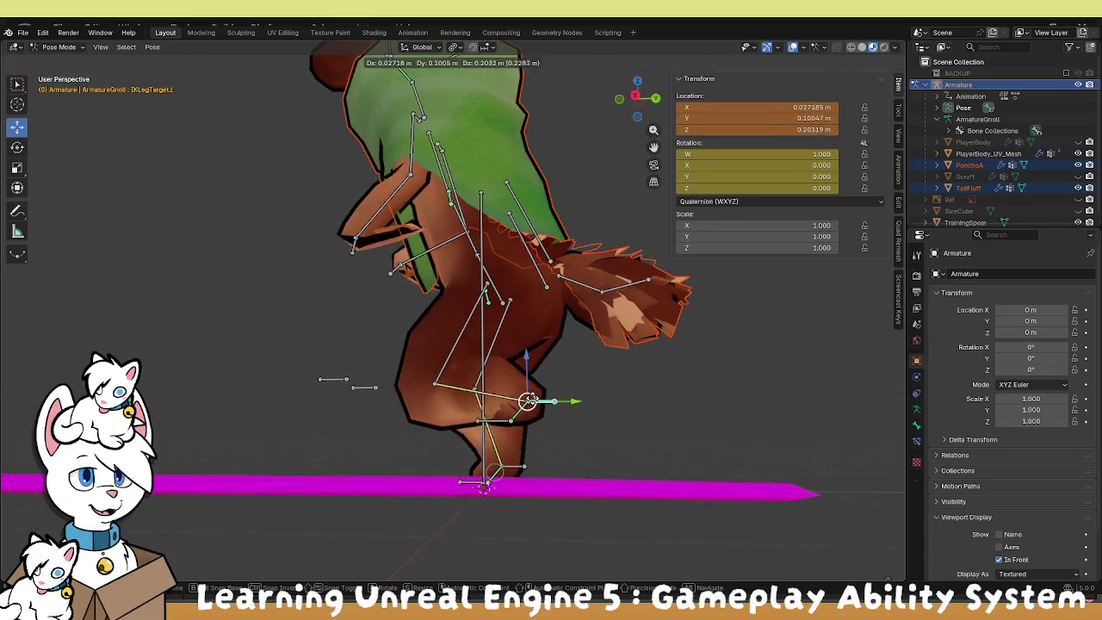
{"action": "key", "text": "Escape"}
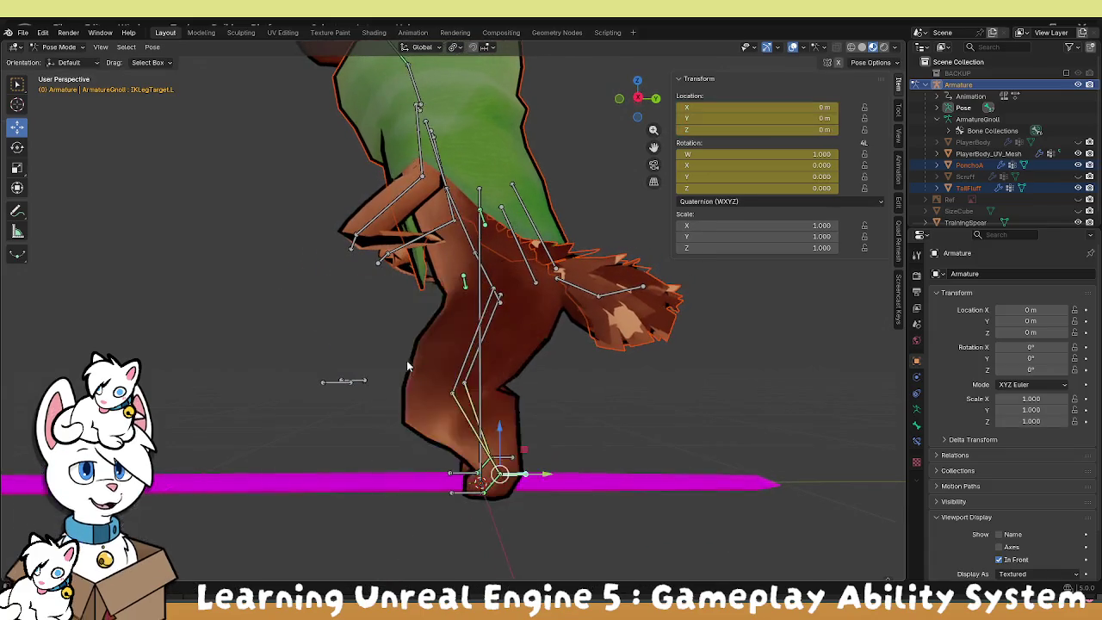
Raise and rotate the IKLegTarget.L foot target.
{"action": "left_click", "coordinate": [469, 497]}
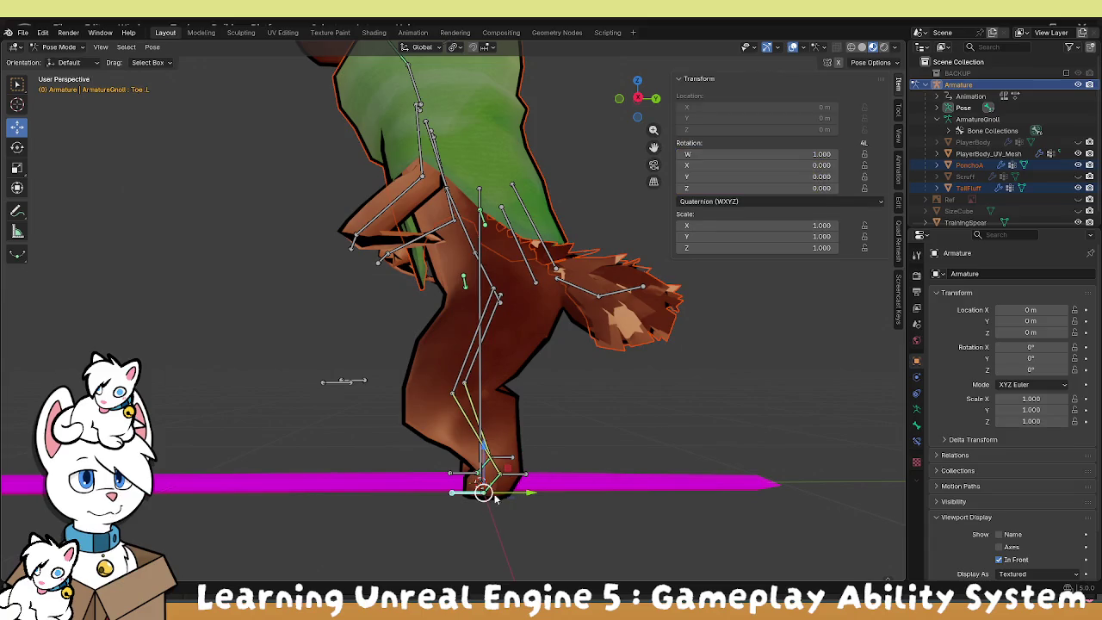
{"action": "left_click", "coordinate": [493, 498]}
{"action": "key", "text": "g"}
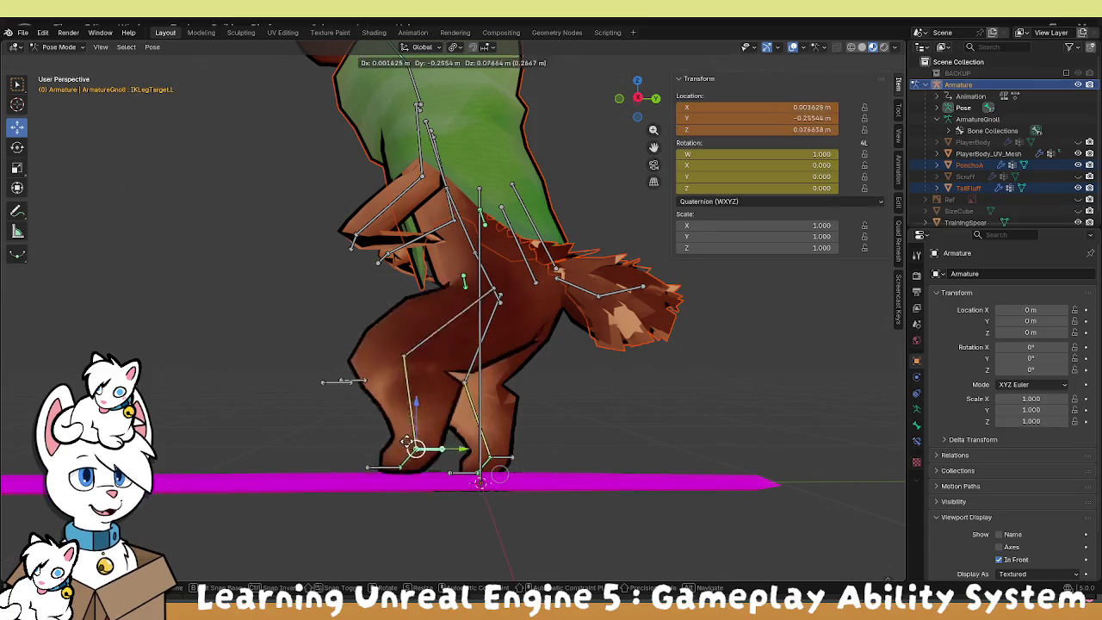
{"action": "left_click", "coordinate": [357, 428]}
{"action": "key", "text": "r"}
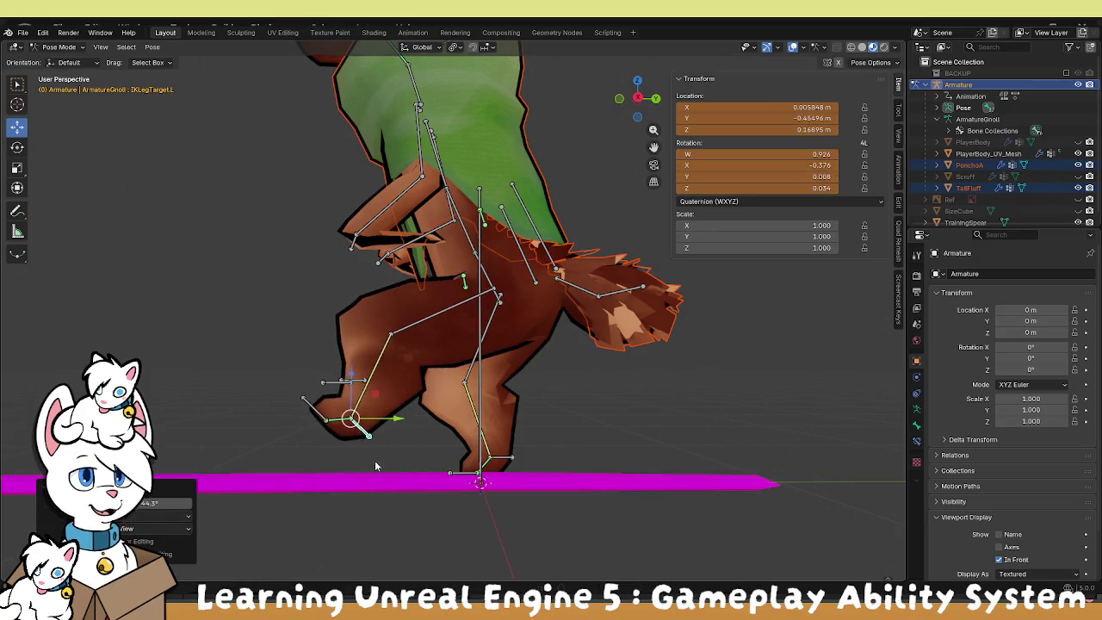
{"action": "left_click", "coordinate": [373, 462]}
Move HandEnd.L, reset its location to zero, and show its Bone properties.
{"action": "left_click", "coordinate": [583, 239]}
{"action": "key", "text": "g"}
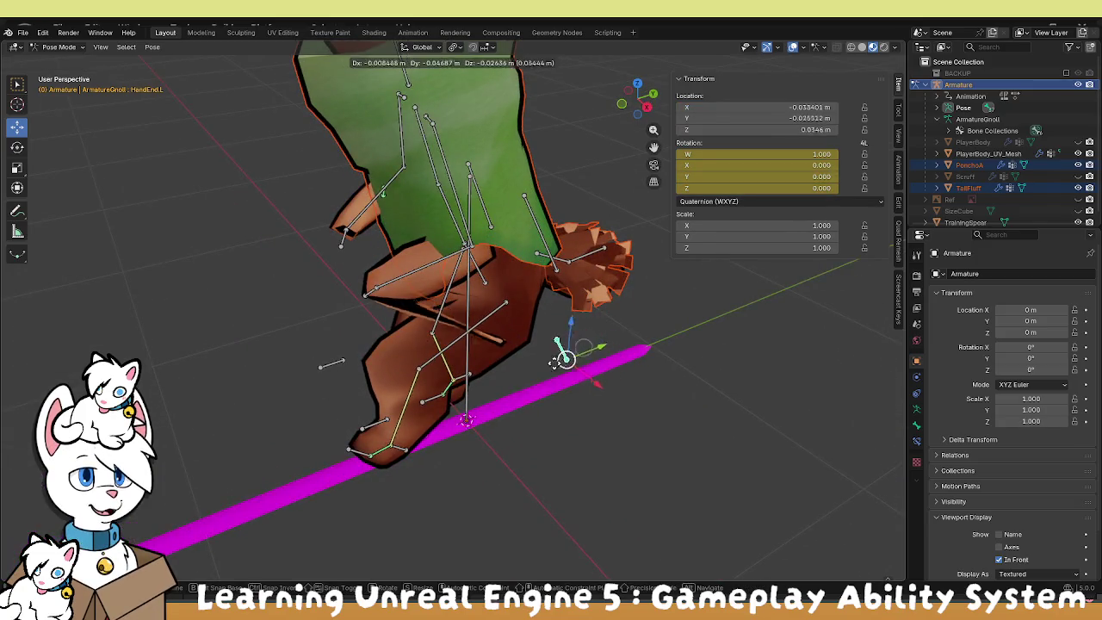
{"action": "left_click", "coordinate": [578, 398]}
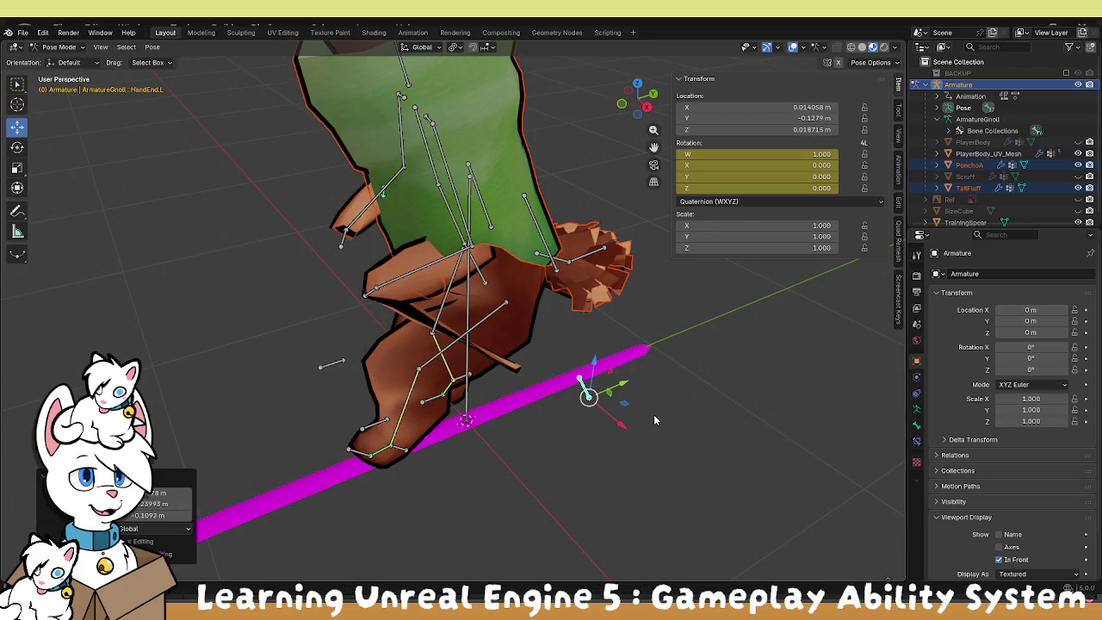
{"action": "key", "text": "alt+g"}
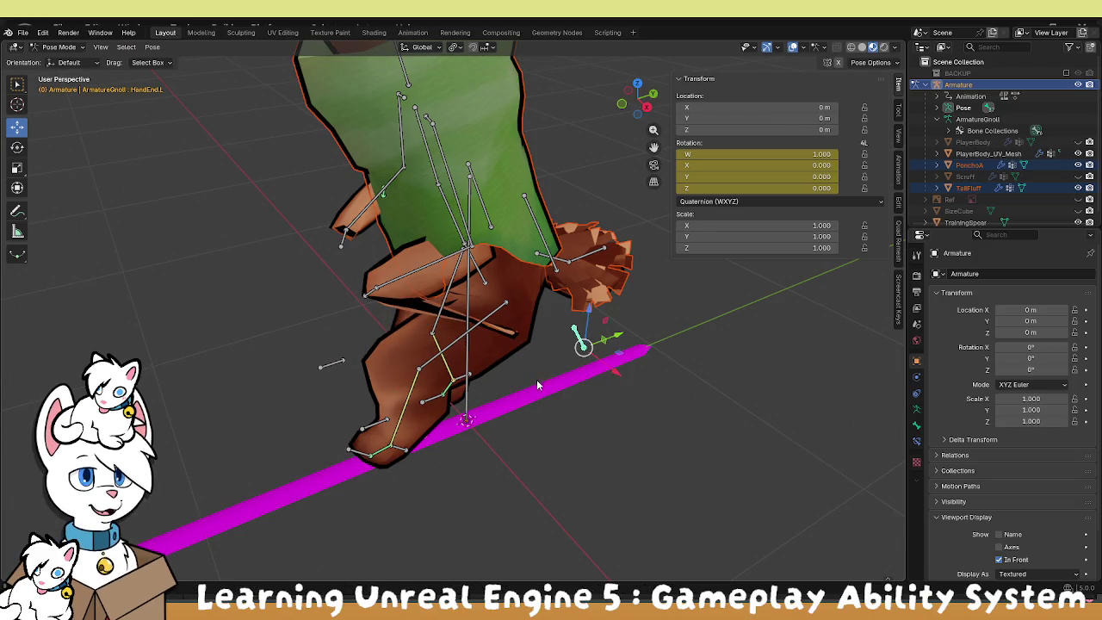
{"action": "left_click", "coordinate": [419, 269]}
{"action": "left_click", "coordinate": [624, 268]}
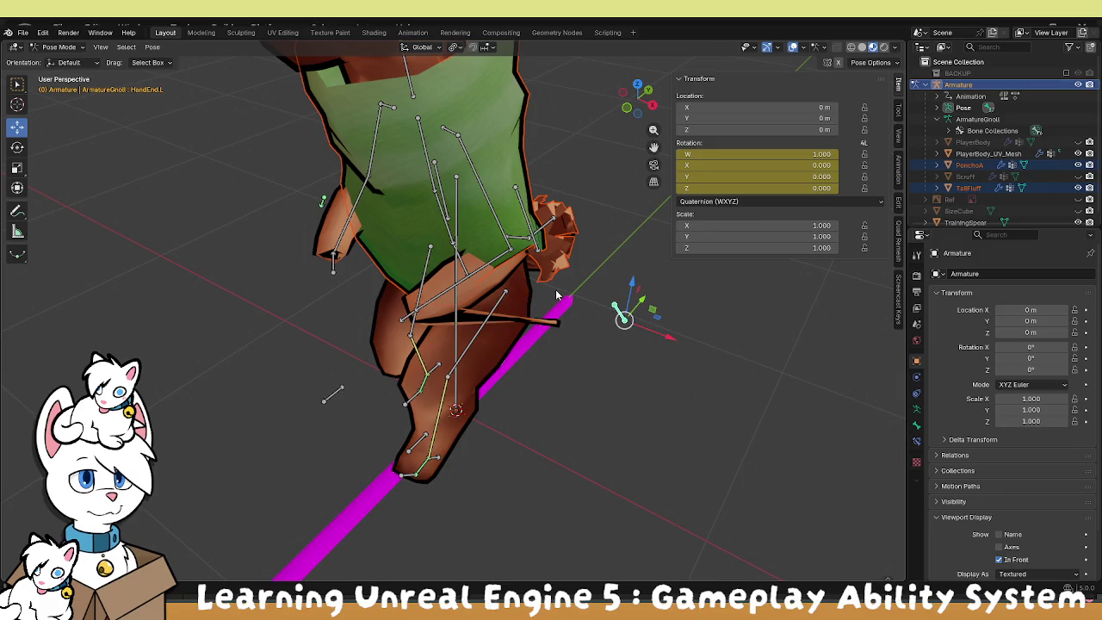
{"action": "left_click", "coordinate": [916, 425]}
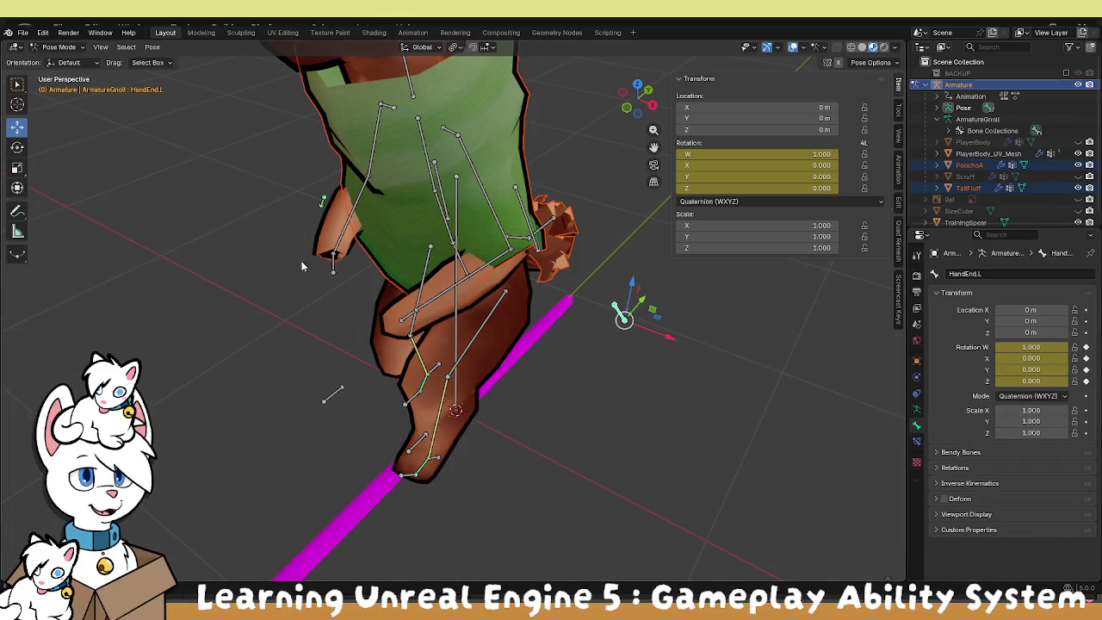
Test-move HandEnd.L and view its Copy Rotation constraint.
{"action": "left_click", "coordinate": [324, 203]}
{"action": "mouse_move", "coordinate": [635, 425]}
{"action": "left_mouse_down"}
{"action": "mouse_move", "coordinate": [620, 367]}
{"action": "mouse_move", "coordinate": [641, 327]}
{"action": "mouse_move", "coordinate": [480, 341]}
{"action": "left_mouse_up"}
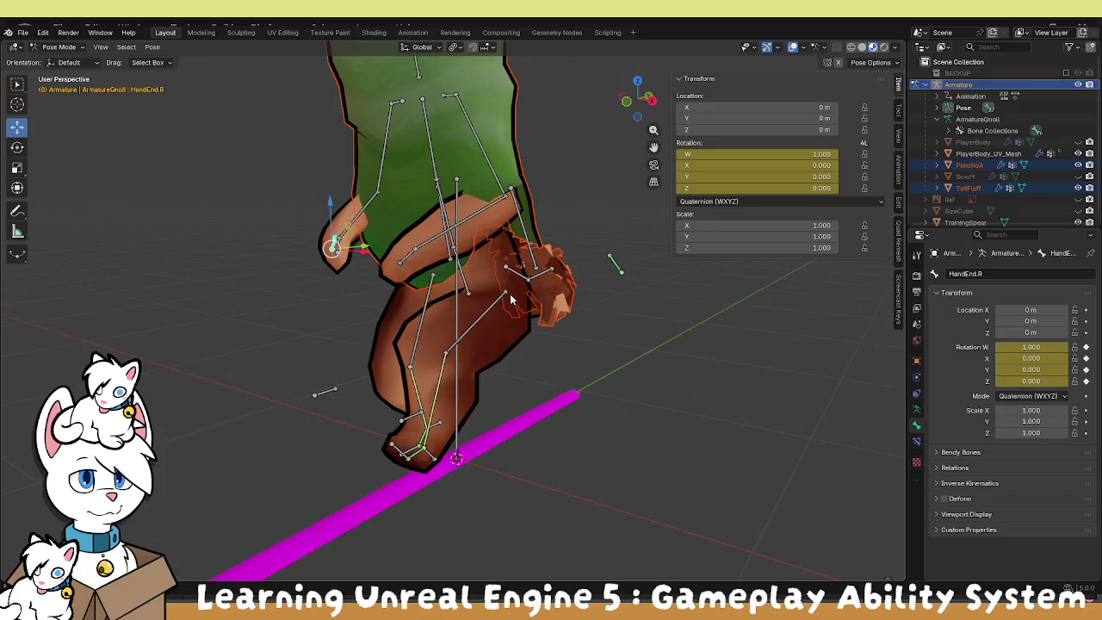
{"action": "mouse_move", "coordinate": [606, 281]}
{"action": "left_mouse_down"}
{"action": "mouse_move", "coordinate": [749, 241]}
{"action": "mouse_move", "coordinate": [635, 269]}
{"action": "mouse_move", "coordinate": [538, 273]}
{"action": "mouse_move", "coordinate": [575, 286]}
{"action": "left_mouse_up"}
{"action": "left_click", "coordinate": [575, 287]}
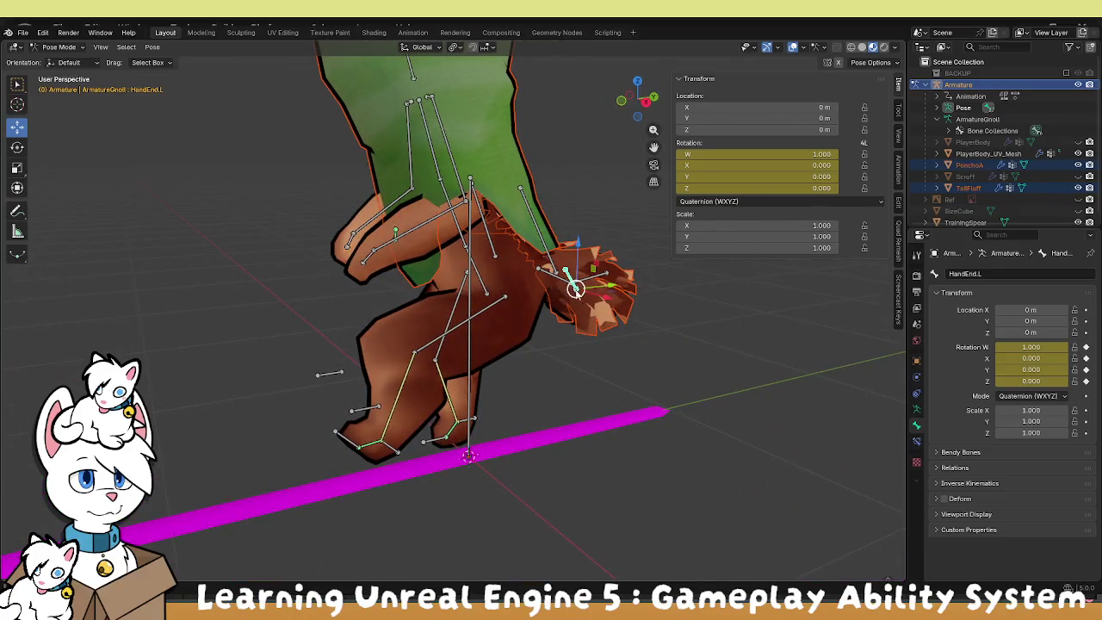
{"action": "key", "text": "g"}
{"action": "left_click", "coordinate": [245, 310]}
{"action": "key", "text": "g"}
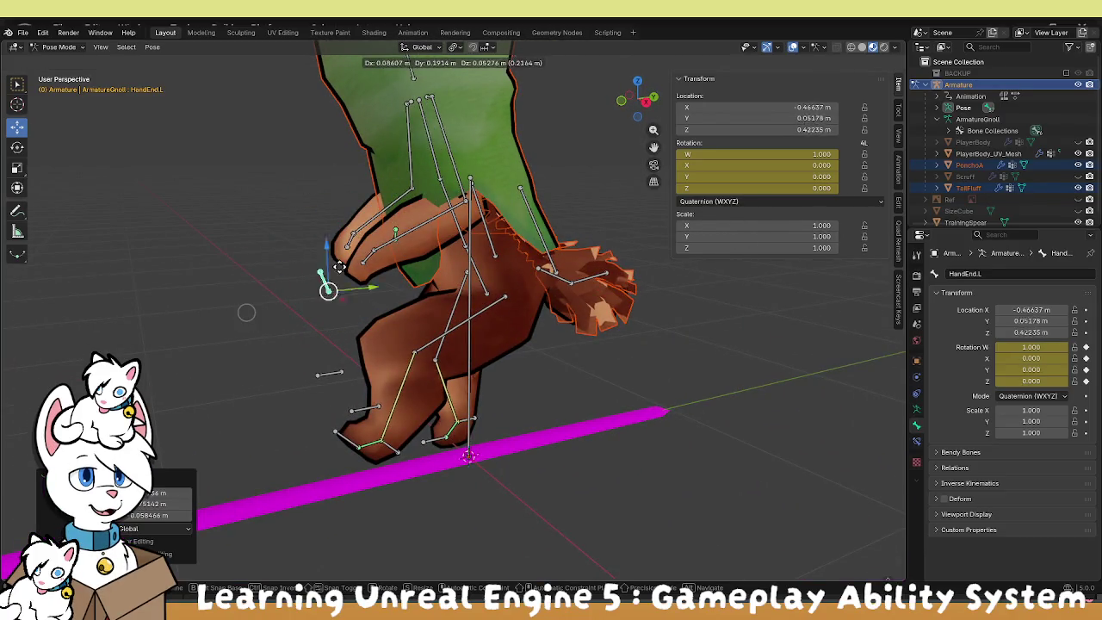
{"action": "left_click", "coordinate": [319, 179]}
{"action": "mouse_move", "coordinate": [319, 179]}
{"action": "left_mouse_down"}
{"action": "mouse_move", "coordinate": [471, 289]}
{"action": "mouse_move", "coordinate": [541, 285]}
{"action": "mouse_move", "coordinate": [599, 264]}
{"action": "left_mouse_up"}
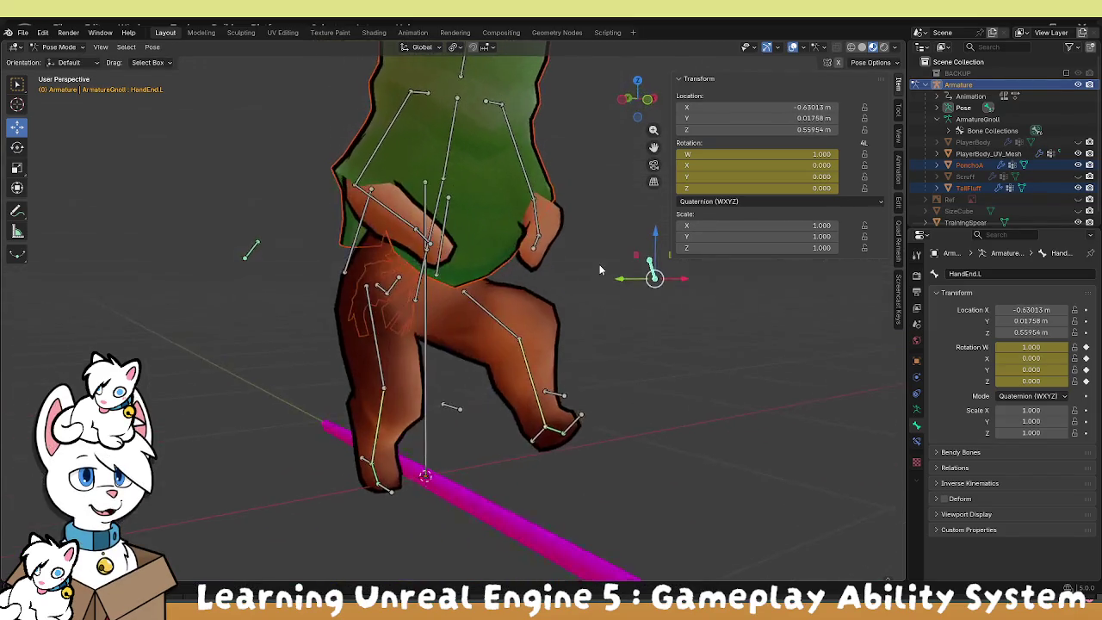
{"action": "left_click", "coordinate": [916, 438]}
{"action": "mouse_move", "coordinate": [602, 353]}
{"action": "left_mouse_down"}
{"action": "mouse_move", "coordinate": [489, 344]}
{"action": "mouse_move", "coordinate": [503, 358]}
{"action": "left_mouse_up"}
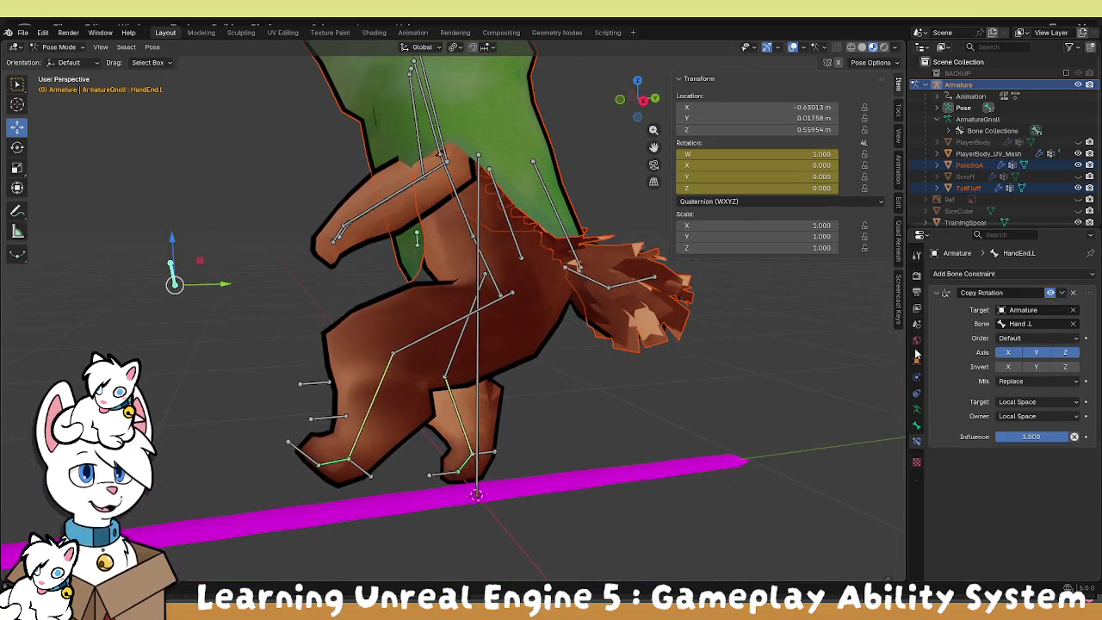
Rotate the selected bone, then move, keyframe and rotate the Hand.R bone.
{"action": "key", "text": "r"}
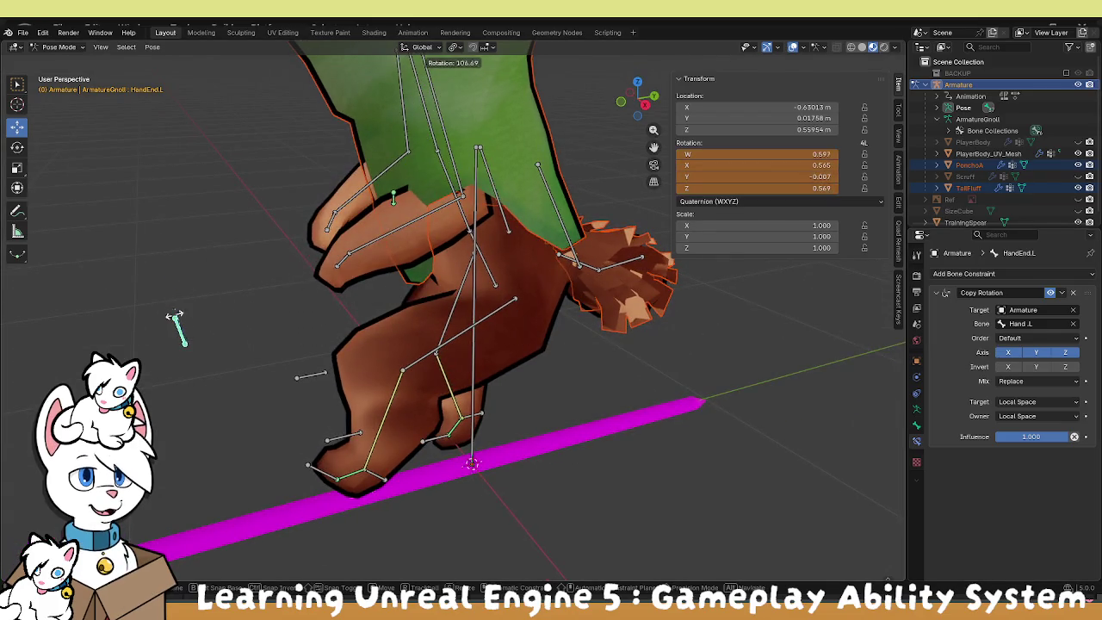
{"action": "left_click", "coordinate": [179, 331]}
{"action": "key", "text": "r"}
{"action": "left_click", "coordinate": [402, 277]}
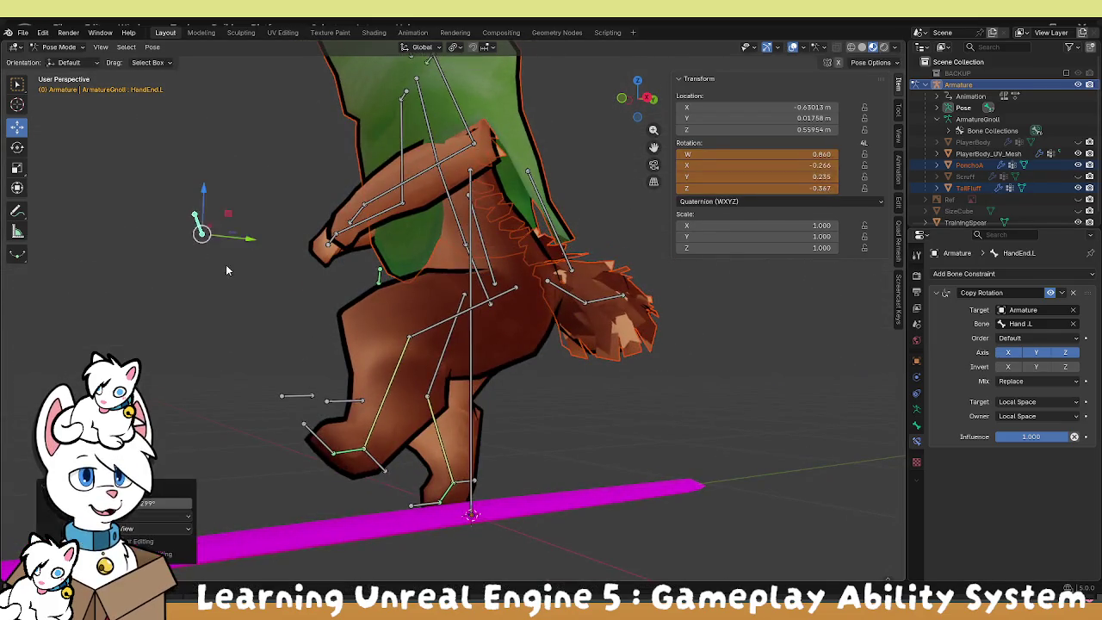
{"action": "left_click", "coordinate": [336, 233]}
{"action": "key", "text": "g"}
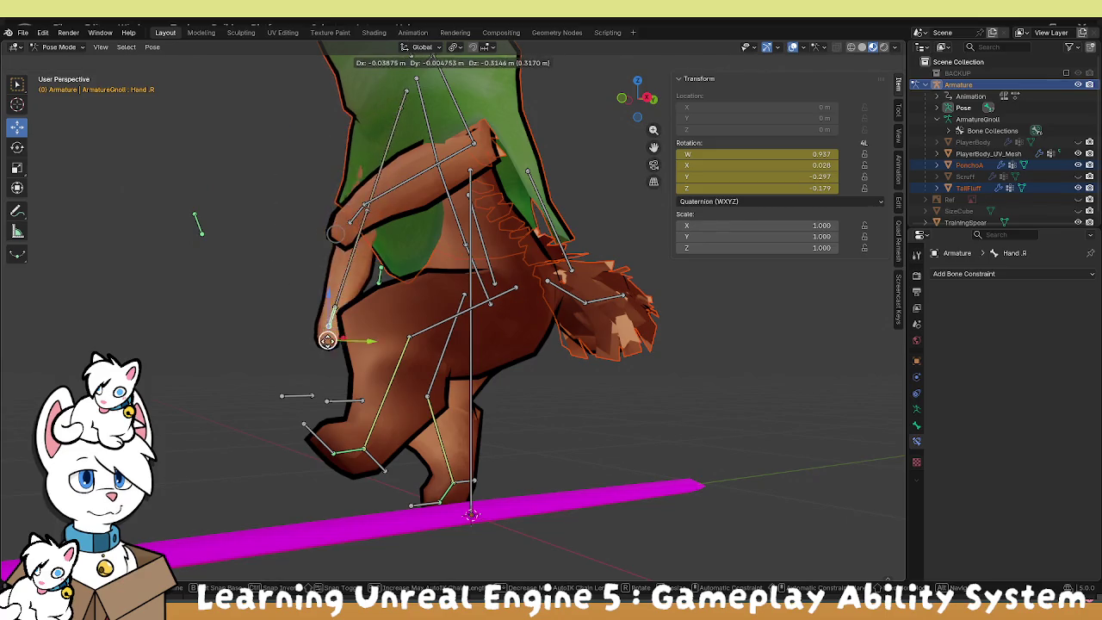
{"action": "left_click", "coordinate": [182, 246]}
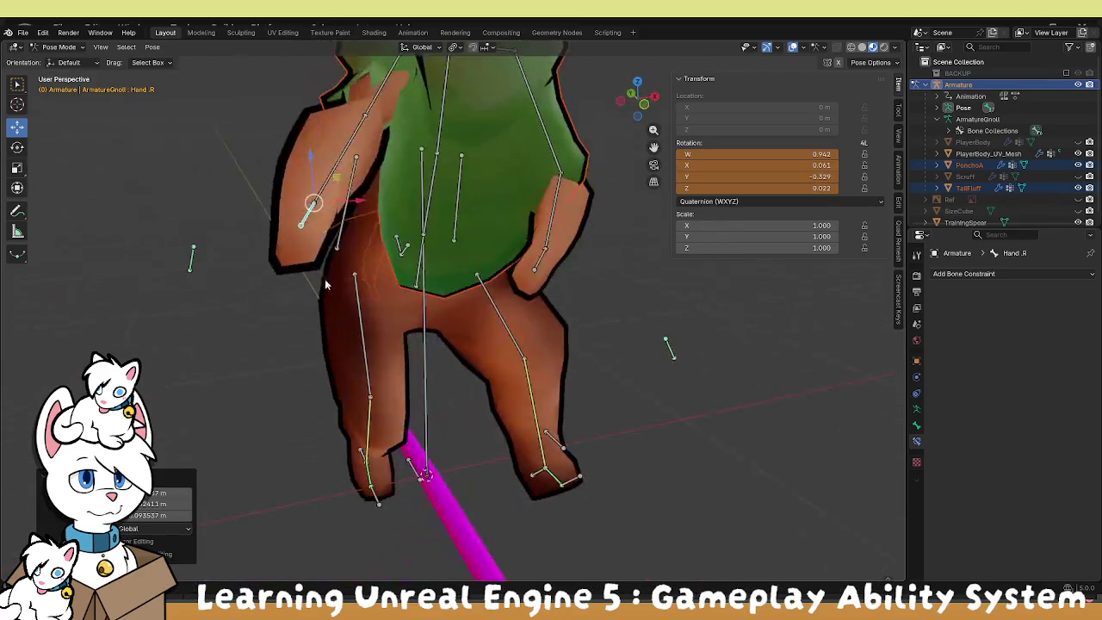
{"action": "key", "text": "i"}
{"action": "key", "text": "g"}
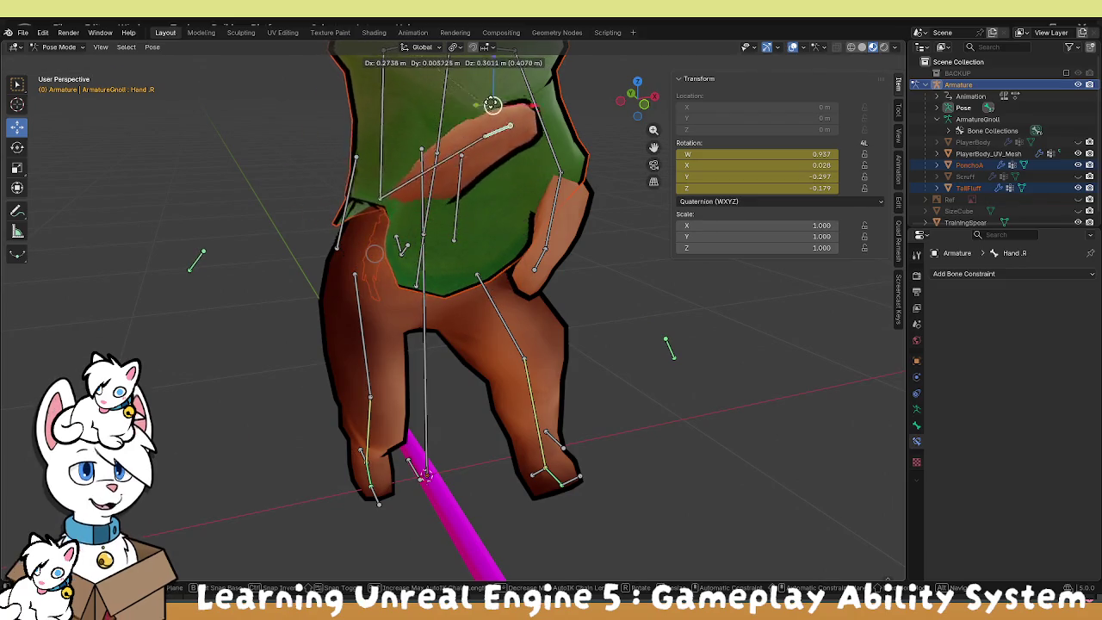
{"action": "left_click", "coordinate": [318, 258]}
{"action": "key", "text": "r"}
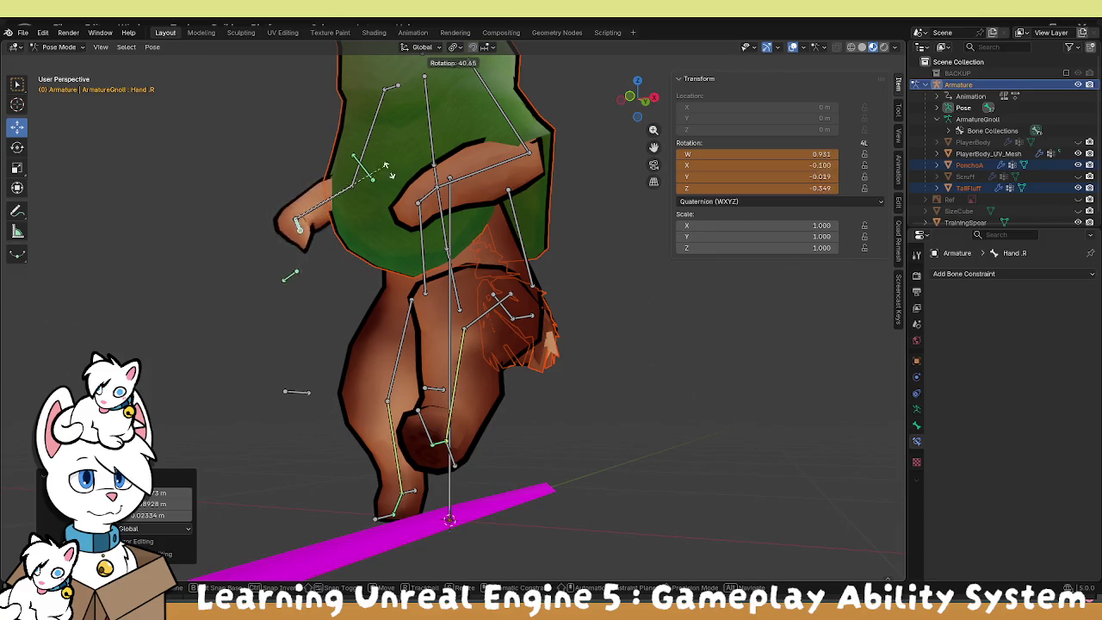
{"action": "left_click", "coordinate": [314, 188]}
Check HandEnd.R follows Hand.R's rotation, then Clear User Transforms and select all bones.
{"action": "left_click", "coordinate": [287, 271]}
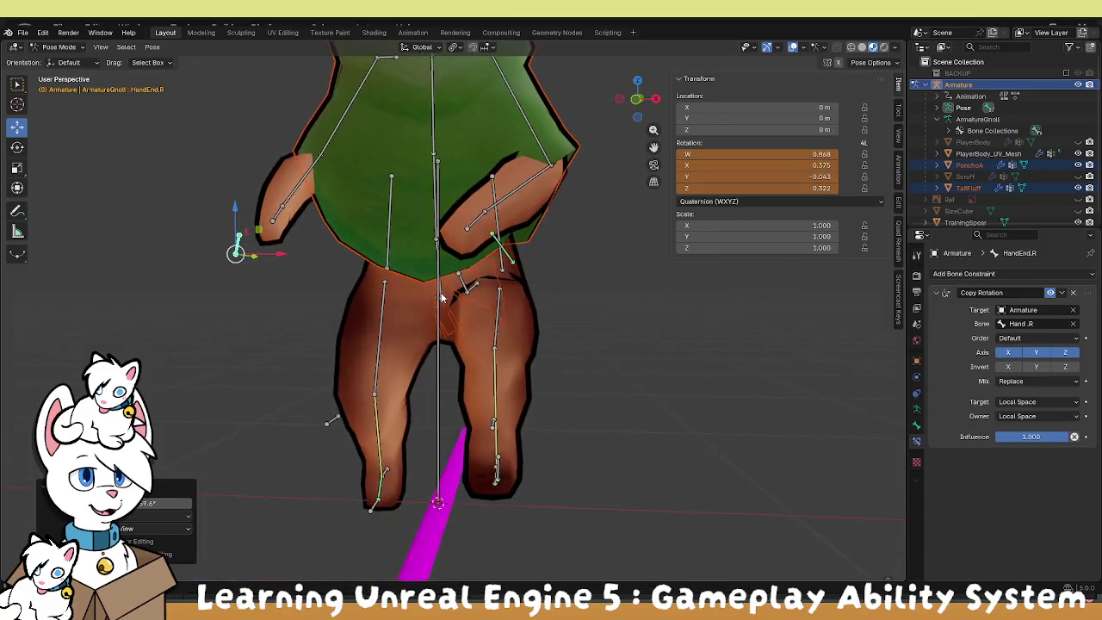
{"action": "key", "text": "i"}
{"action": "left_click", "coordinate": [259, 207]}
{"action": "key", "text": "r"}
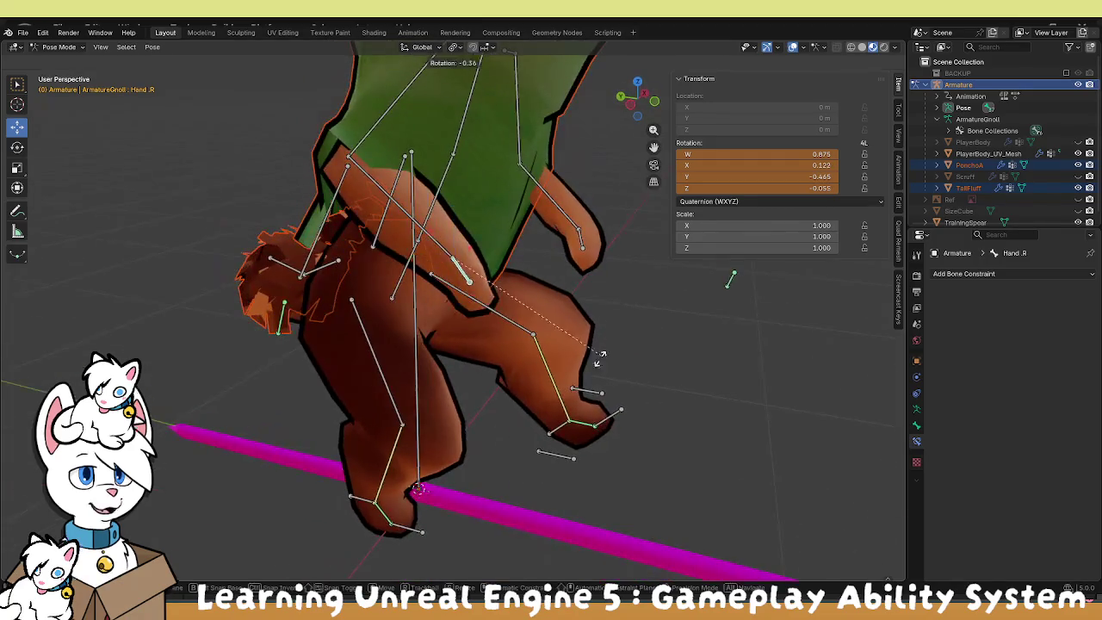
{"action": "left_click", "coordinate": [472, 384]}
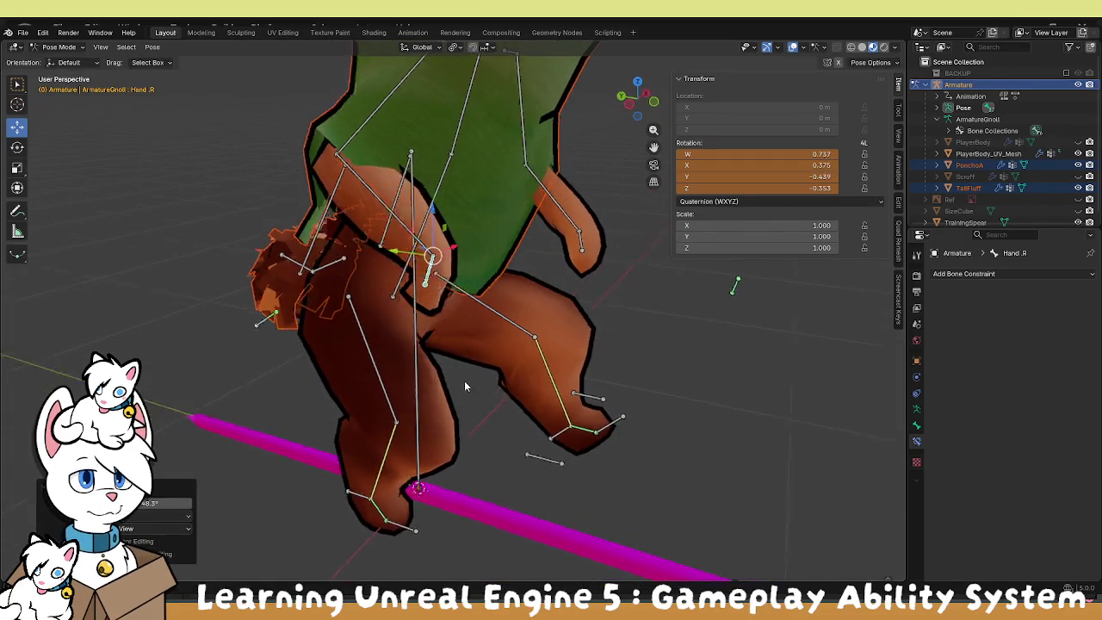
{"action": "right_click", "coordinate": [557, 356]}
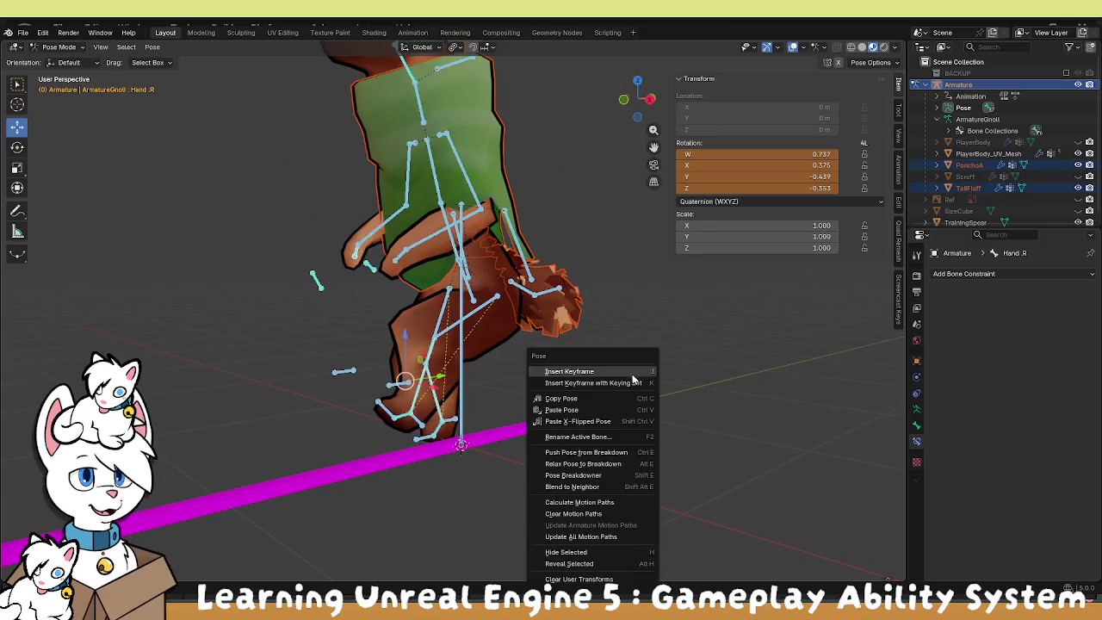
{"action": "left_click", "coordinate": [580, 580]}
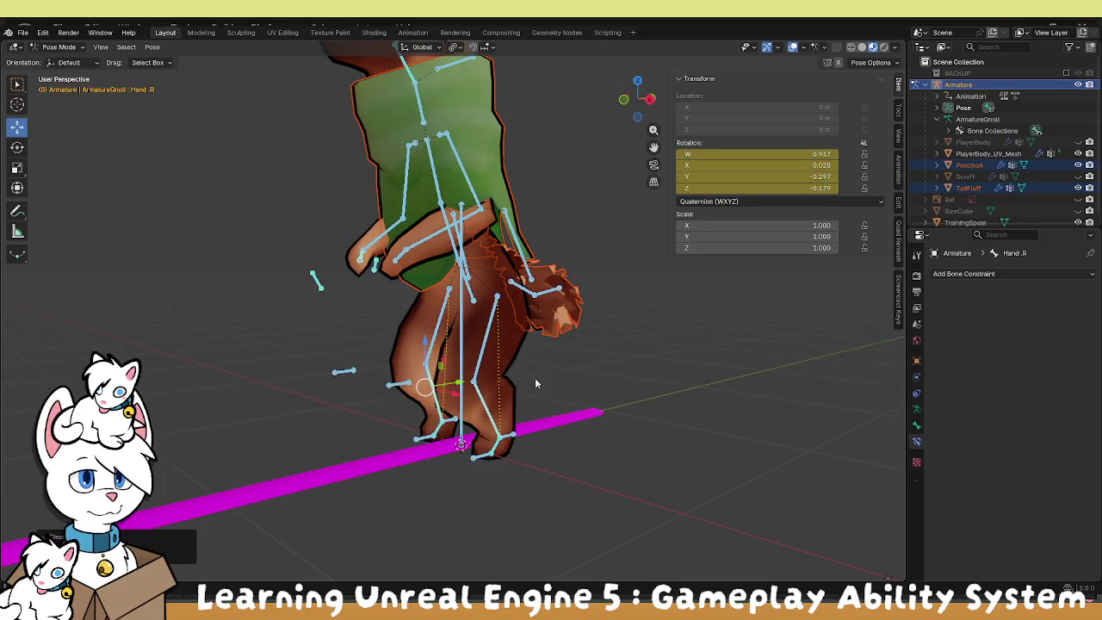
{"action": "left_click", "coordinate": [615, 358]}
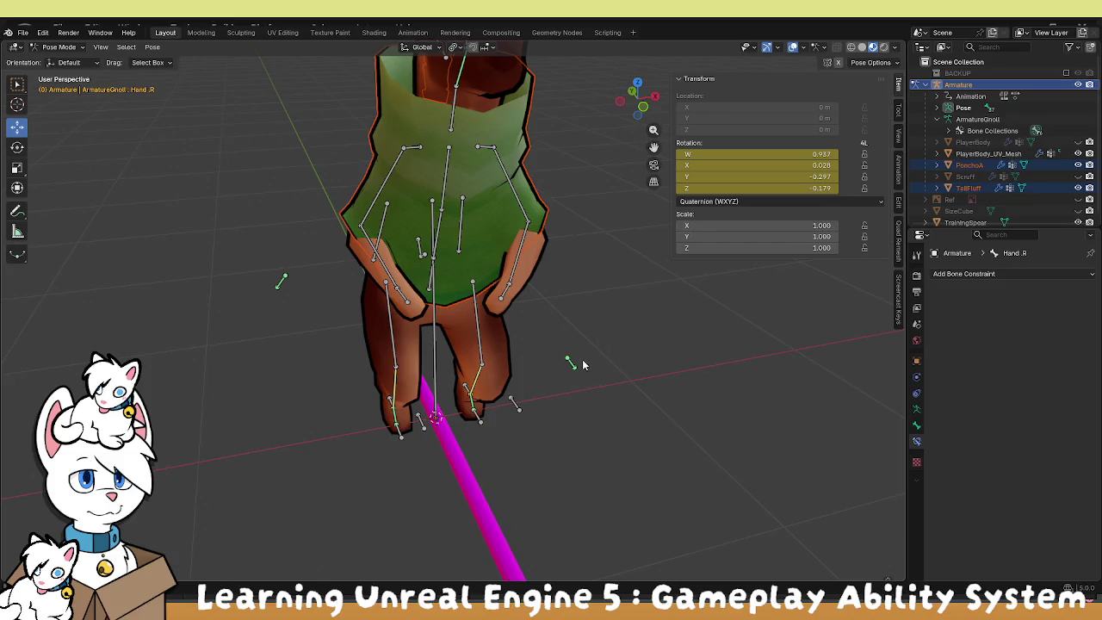
{"action": "key", "text": "a"}
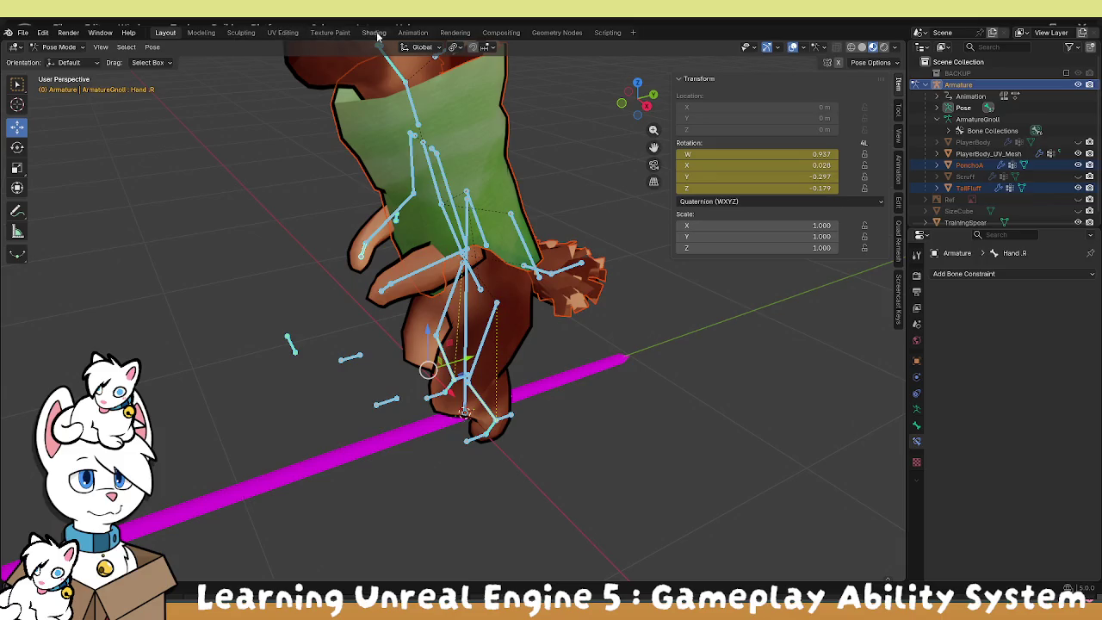
In the Animation workspace, preview the CrouchWalk_loop and Run_loop actions on the rig.
{"action": "left_click", "coordinate": [412, 33]}
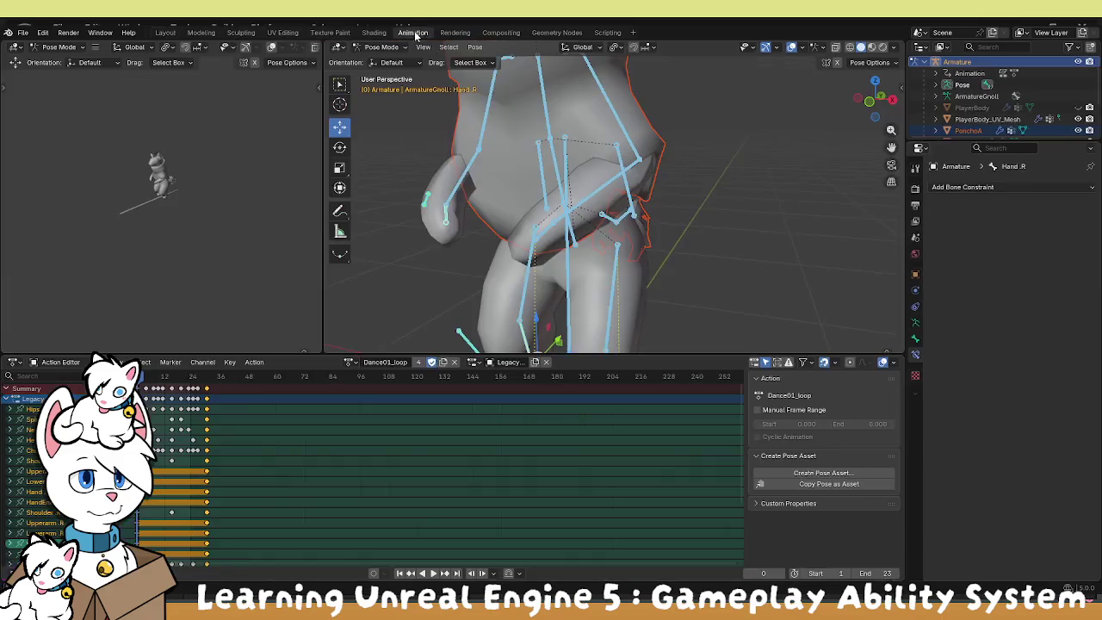
{"action": "left_click", "coordinate": [350, 362]}
{"action": "left_click", "coordinate": [362, 390]}
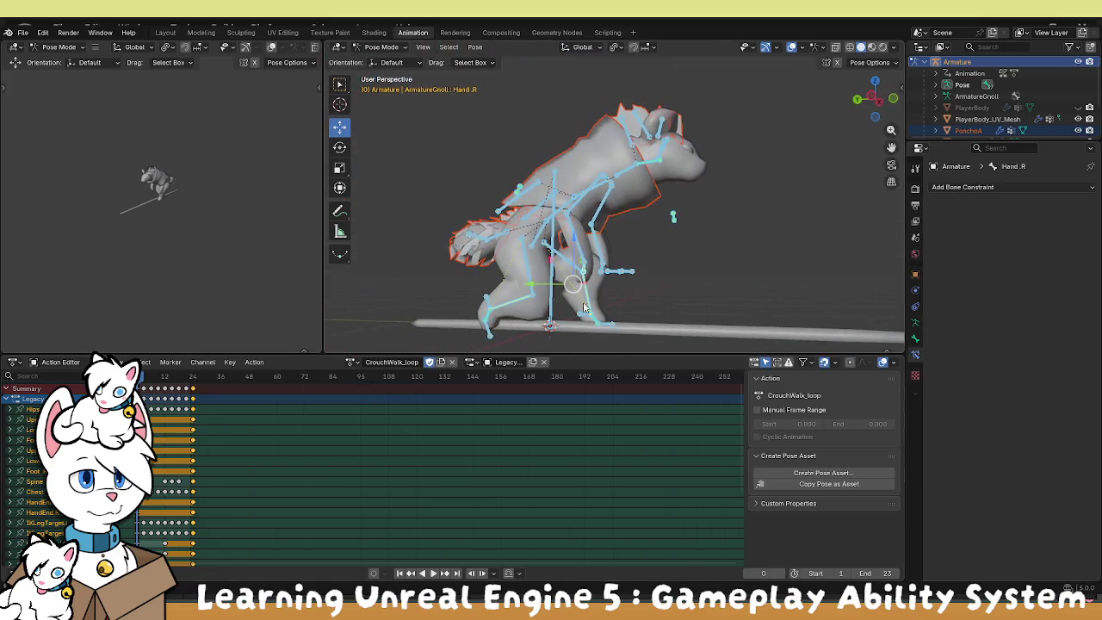
{"action": "left_click", "coordinate": [352, 362]}
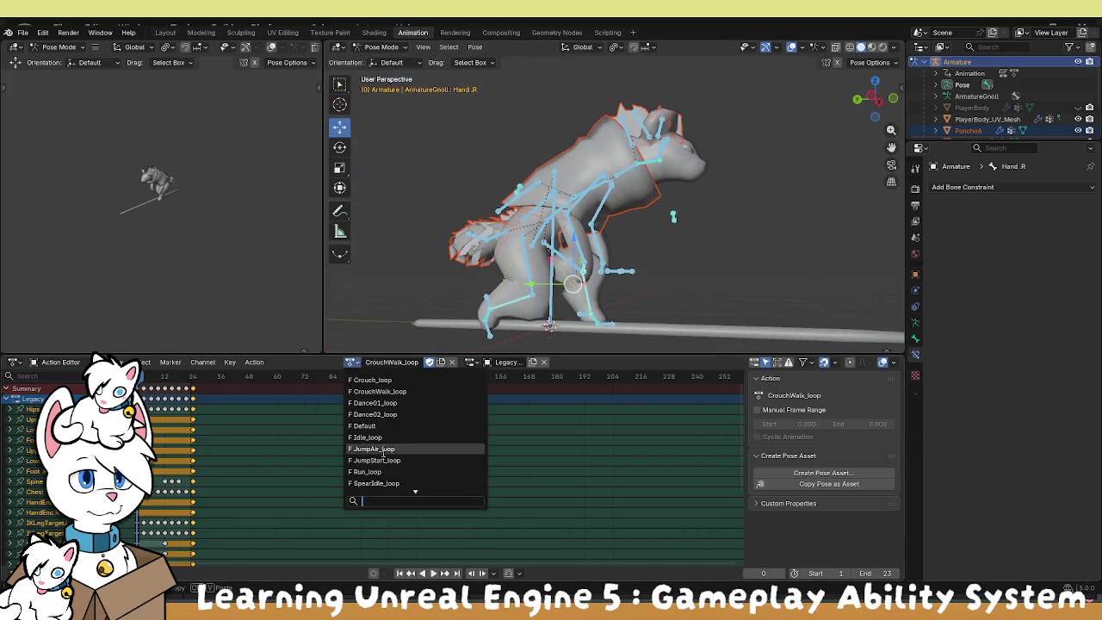
{"action": "left_click", "coordinate": [366, 472]}
Reassign the Default action to the armature and deselect the bones.
{"action": "mouse_move", "coordinate": [557, 259]}
{"action": "left_mouse_down"}
{"action": "mouse_move", "coordinate": [379, 257]}
{"action": "mouse_move", "coordinate": [447, 284]}
{"action": "left_mouse_up"}
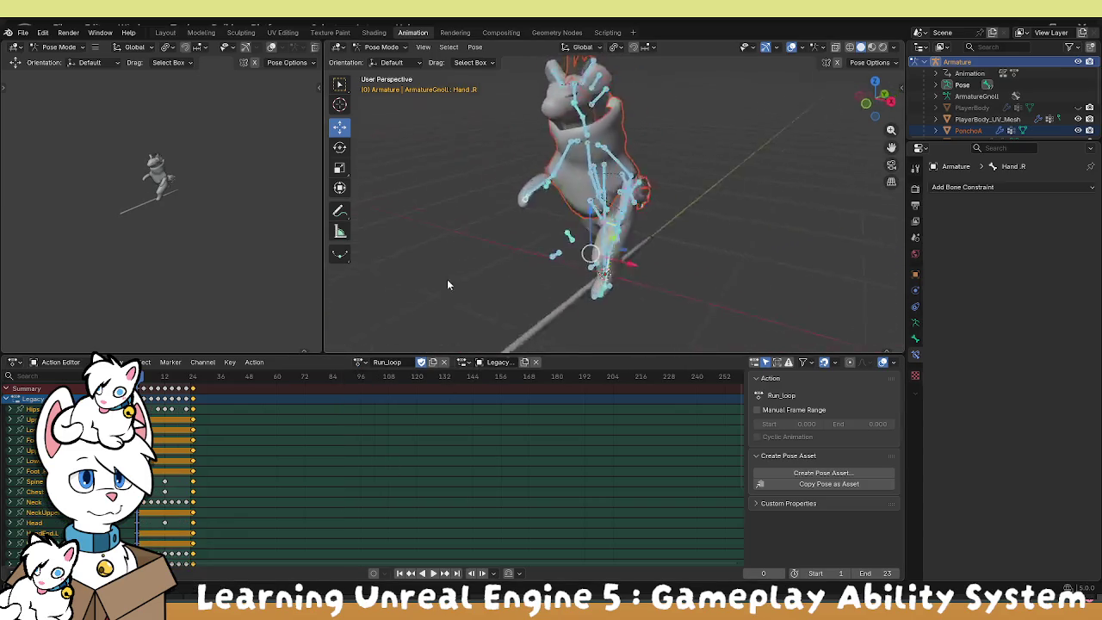
{"action": "left_click", "coordinate": [358, 363]}
{"action": "left_click", "coordinate": [373, 425]}
{"action": "mouse_move", "coordinate": [603, 250]}
{"action": "left_mouse_down"}
{"action": "mouse_move", "coordinate": [724, 231]}
{"action": "mouse_move", "coordinate": [592, 250]}
{"action": "mouse_move", "coordinate": [649, 229]}
{"action": "mouse_move", "coordinate": [431, 232]}
{"action": "left_mouse_up"}
{"action": "left_click", "coordinate": [722, 230]}
{"action": "scroll", "coordinate": [649, 229], "scroll_direction": "up", "scroll_amount": 3}
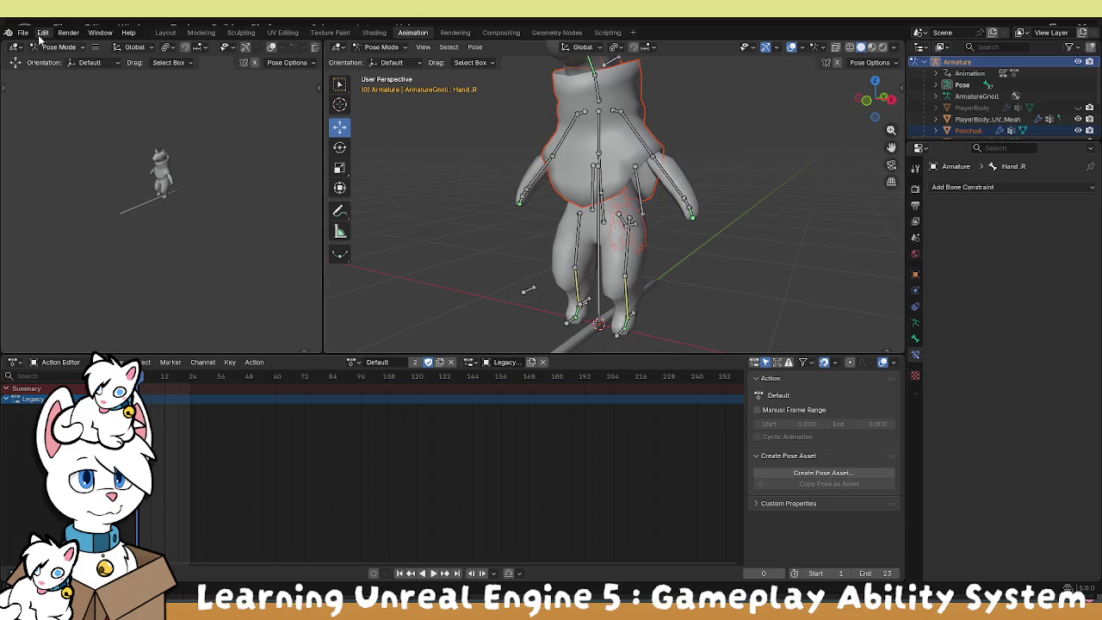
{"action": "scroll", "coordinate": [983, 103], "scroll_direction": "down", "scroll_amount": 3}
{"action": "scroll", "coordinate": [983, 104], "scroll_direction": "up", "scroll_amount": 2}
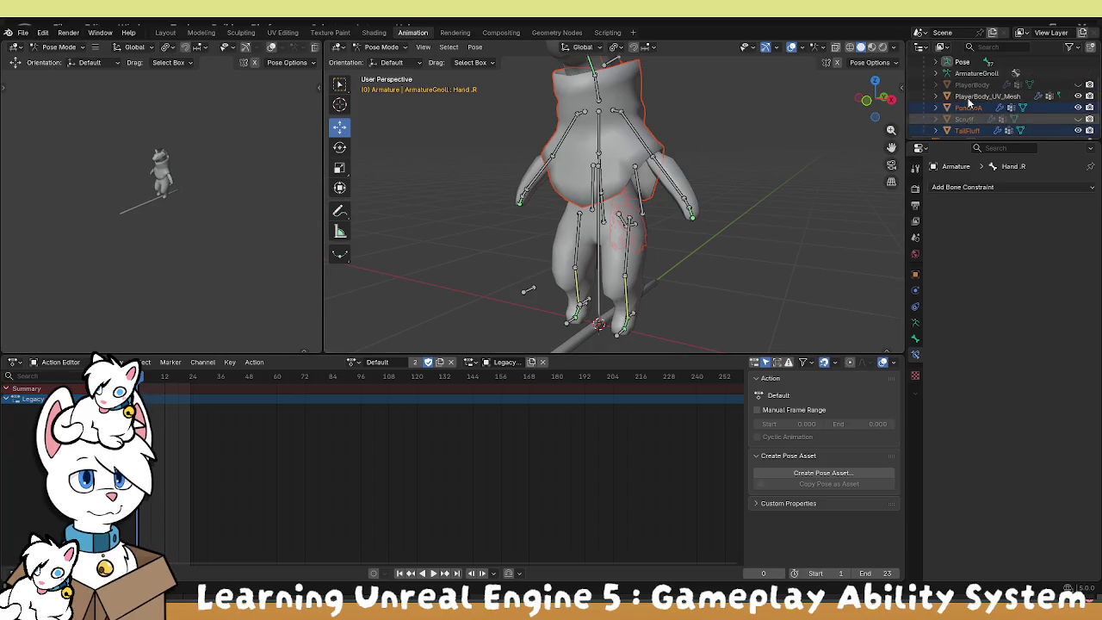
{"action": "left_click", "coordinate": [976, 107]}
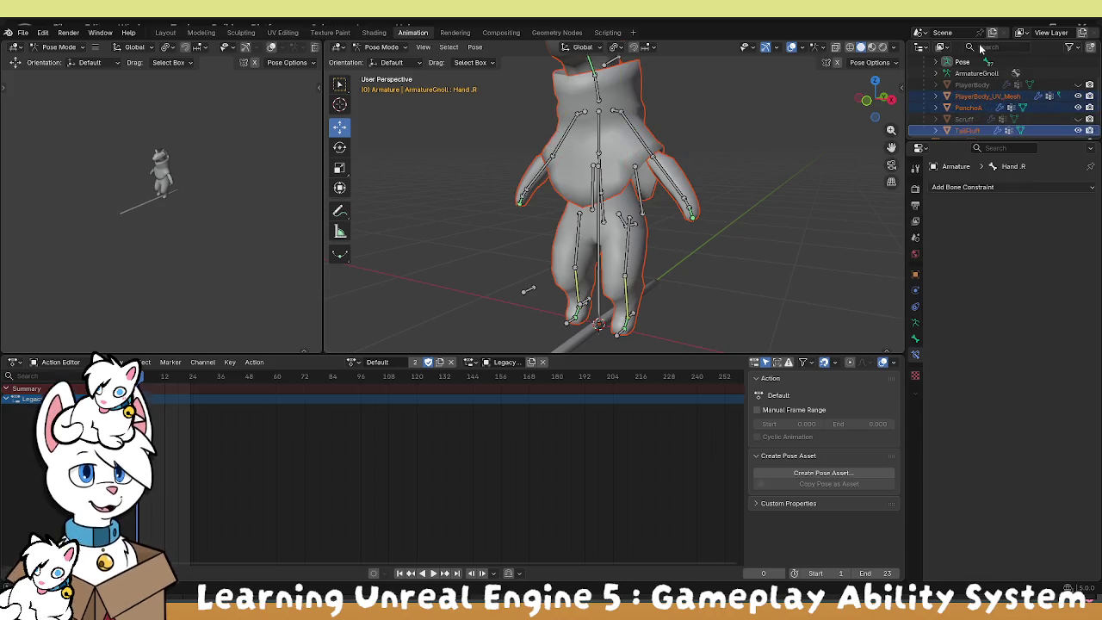
{"action": "scroll", "coordinate": [968, 134], "scroll_direction": "up", "scroll_amount": 4}
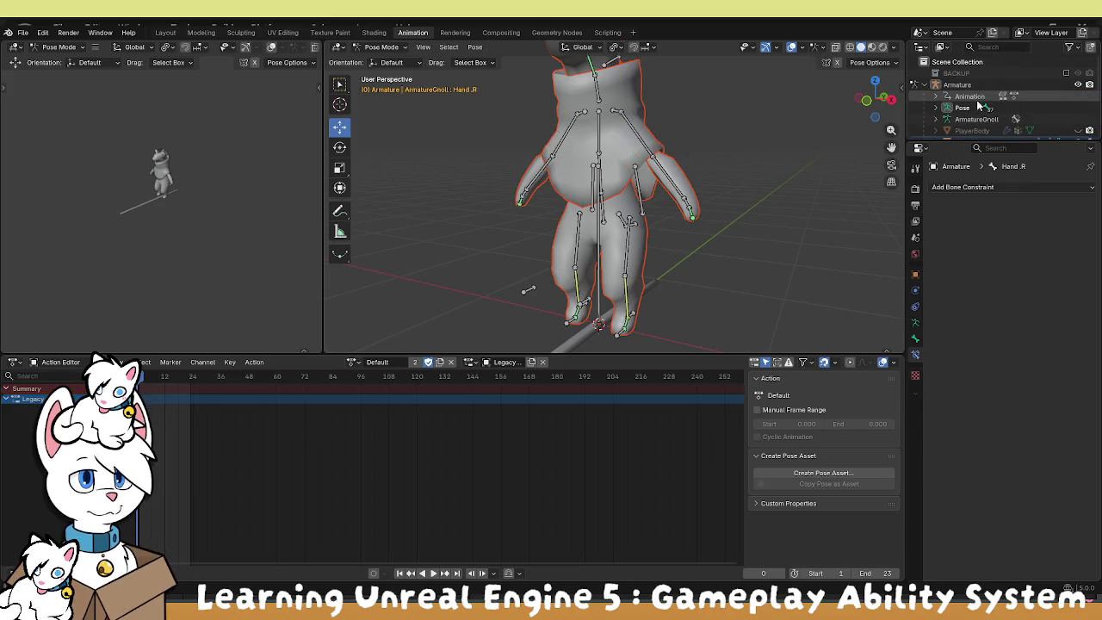
{"action": "left_click", "coordinate": [23, 32]}
{"action": "mouse_move", "coordinate": [101, 206]}
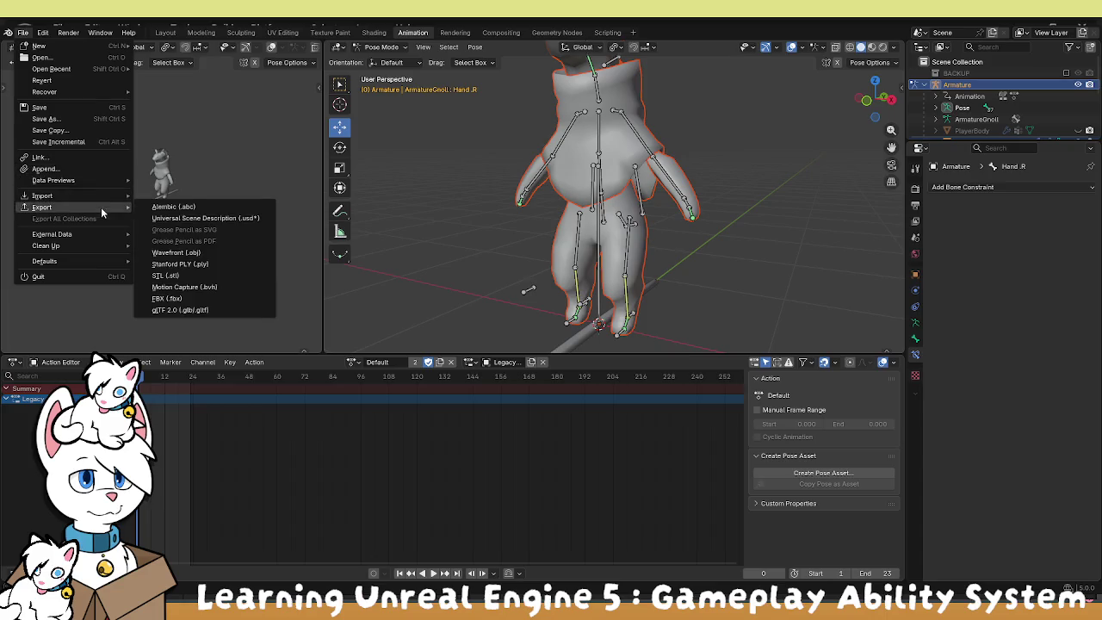
{"action": "left_click", "coordinate": [211, 295]}
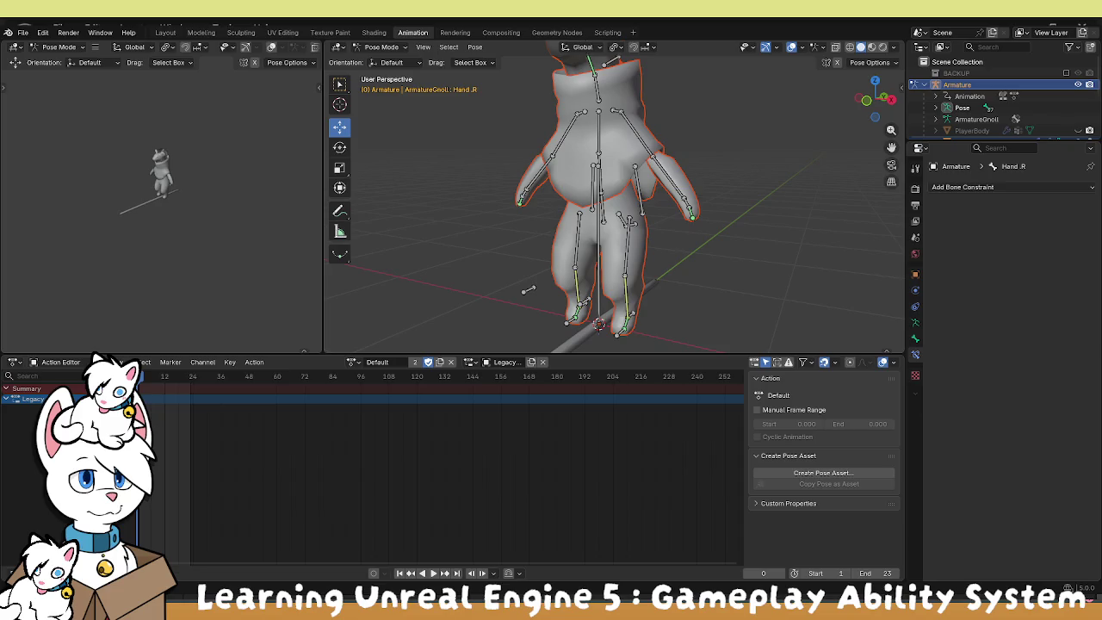
{"action": "key", "text": "ctrl+z"}
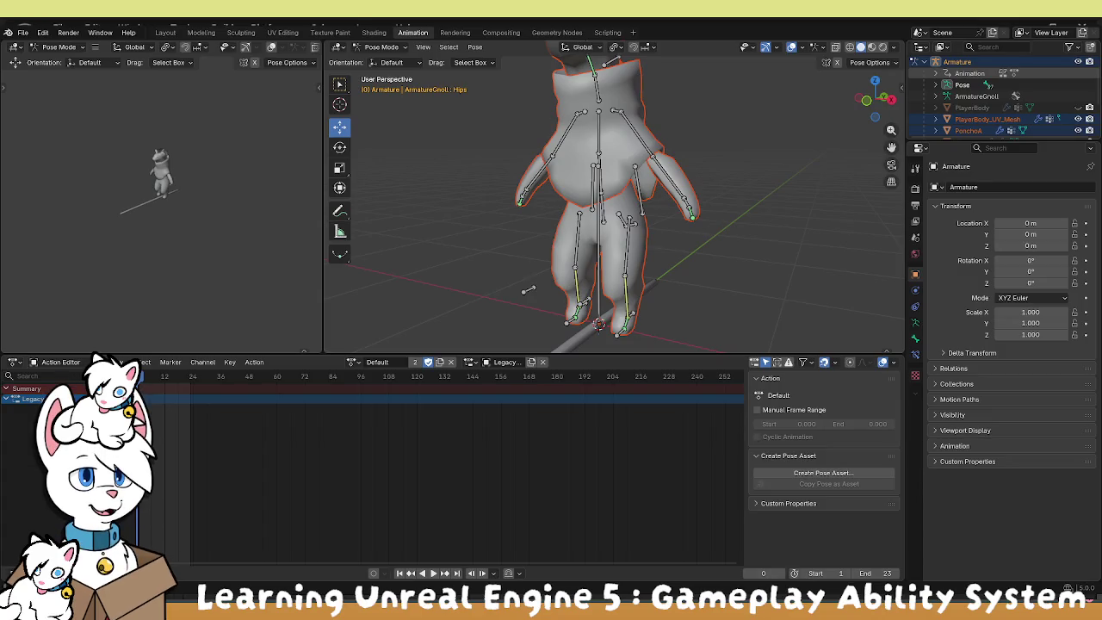
Bring up File > Export to reach the FBX (.fbx) exporter.
{"action": "left_click", "coordinate": [24, 32]}
{"action": "mouse_move", "coordinate": [52, 206]}
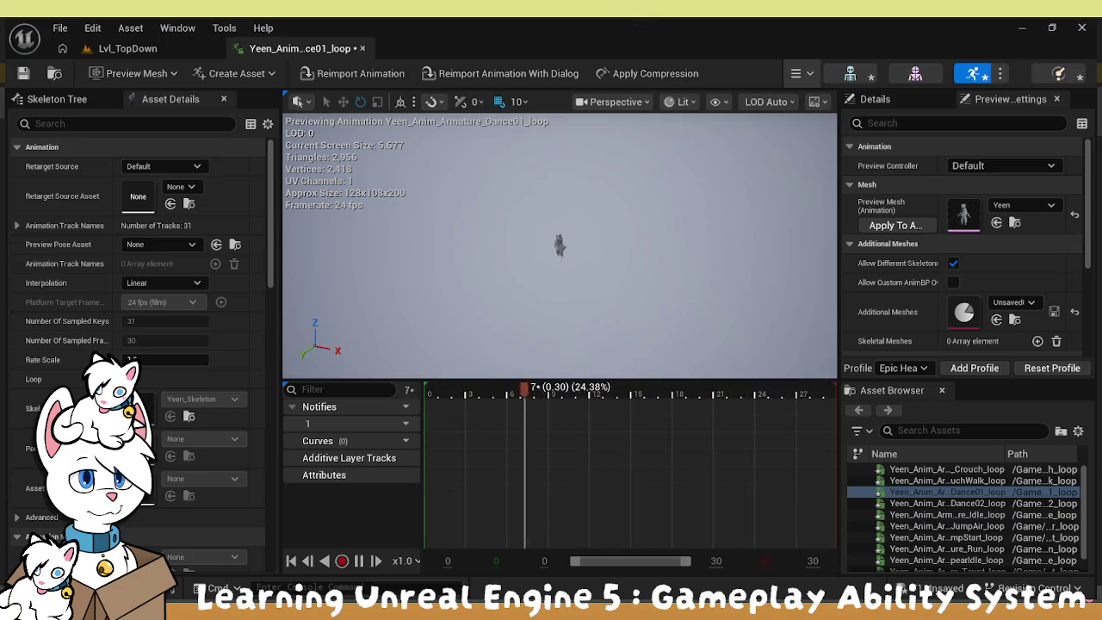
Open the Content Drawer and select every asset from Yeen_Skeleton through the Yeen mesh.
{"action": "key", "text": "ctrl+space"}
{"action": "left_click", "coordinate": [431, 457]}
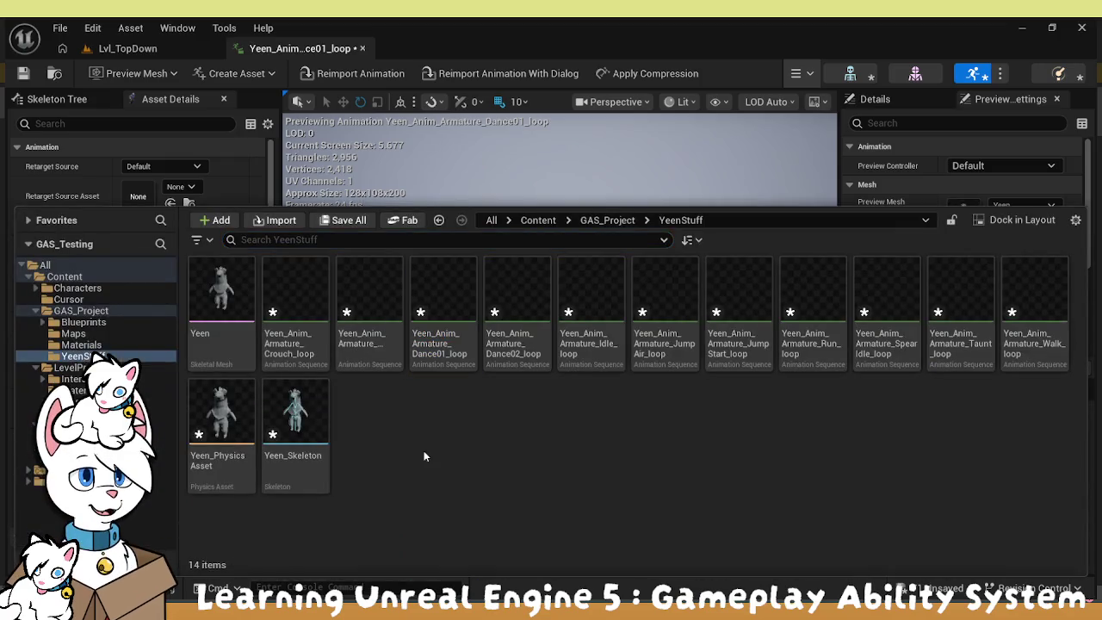
{"action": "left_click", "coordinate": [268, 449]}
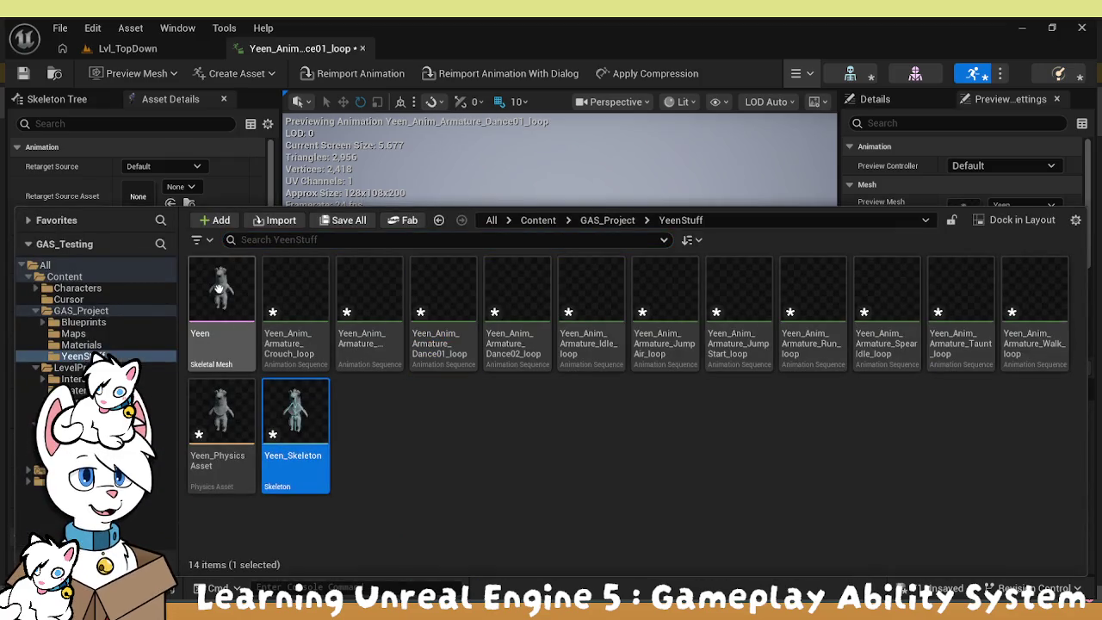
{"action": "left_click", "coordinate": [220, 294], "text": "shift"}
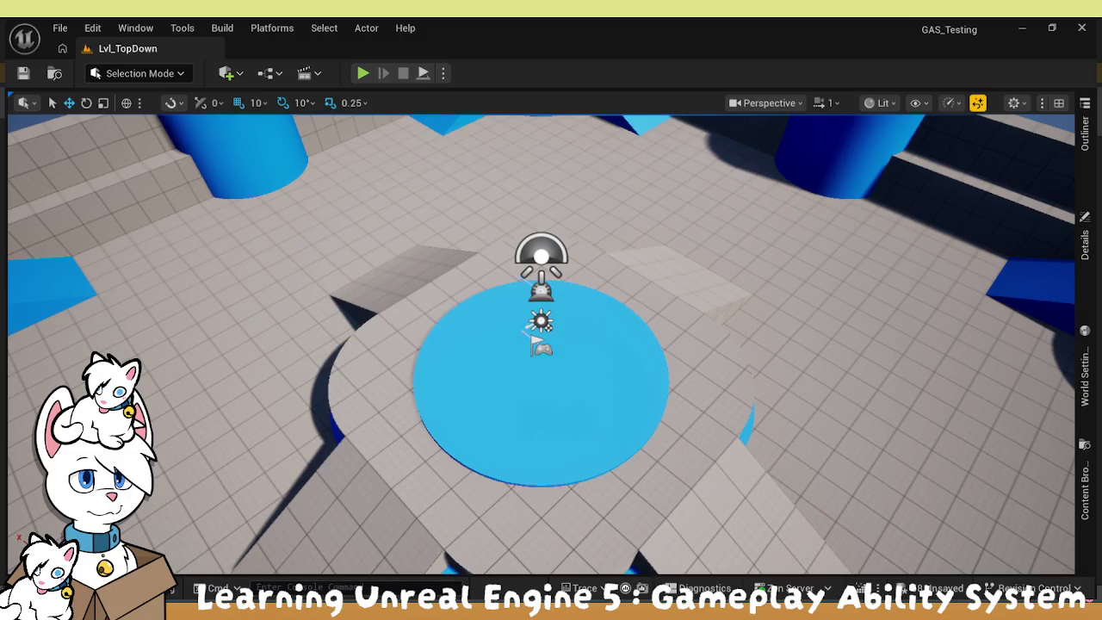
Open the YeenStuff folder in the Content Drawer, close it to view Lvl_TopDown, then reopen it.
{"action": "key", "text": "ctrl+space"}
{"action": "left_click", "coordinate": [313, 428]}
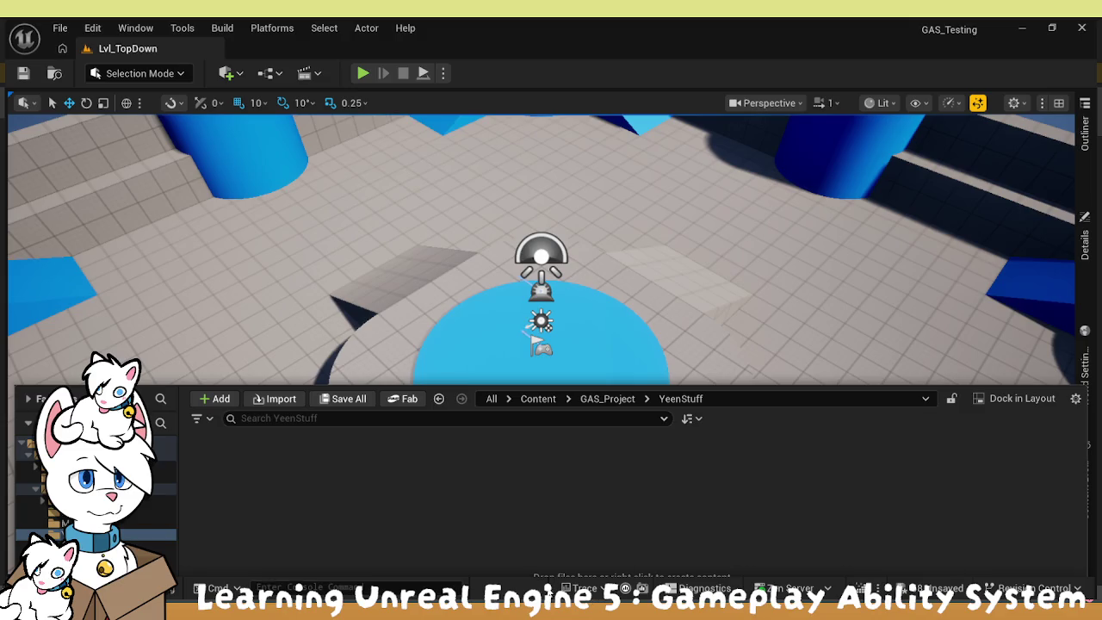
{"action": "left_click", "coordinate": [515, 586]}
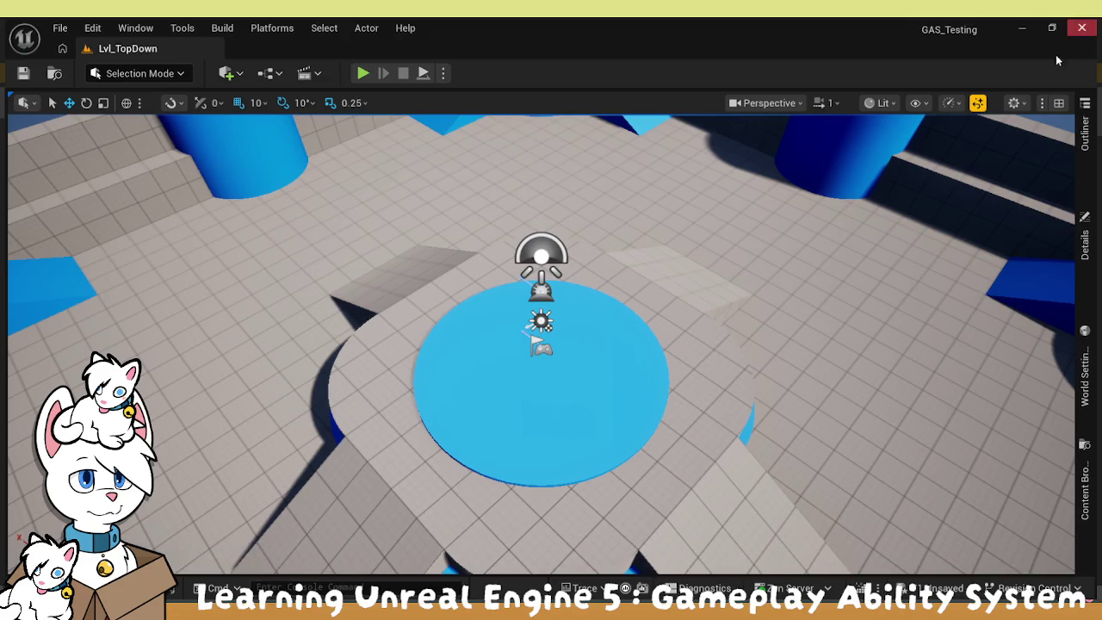
{"action": "key", "text": "ctrl+space"}
Select Yeen_Anim_Armature_Dance01_loop, then close and reopen the Content Drawer on YeenStuff.
{"action": "left_click", "coordinate": [448, 366]}
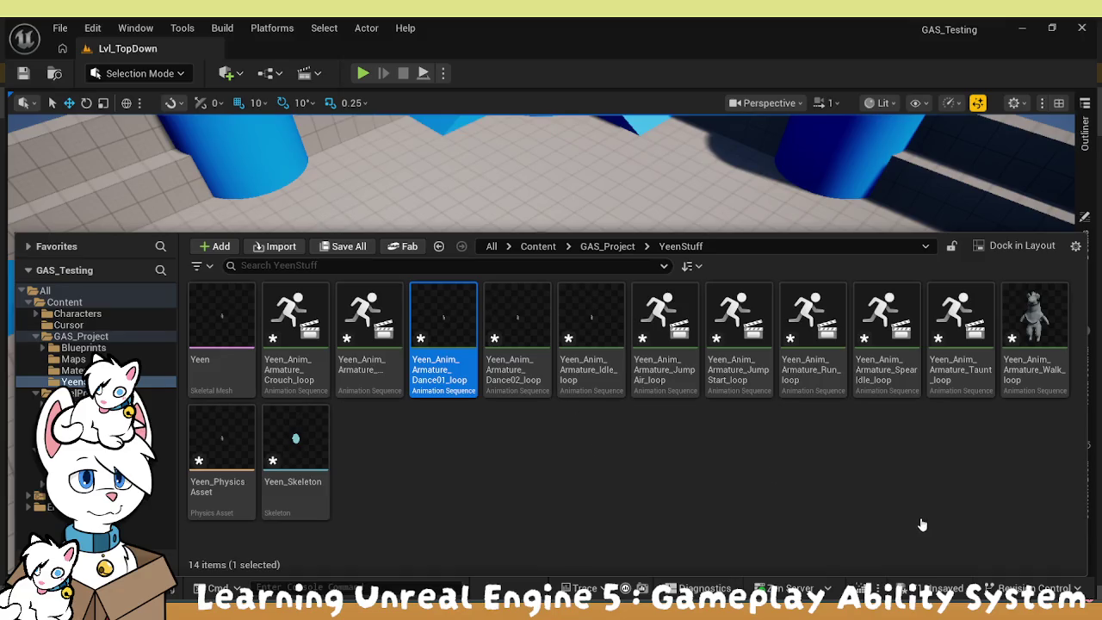
{"action": "key", "text": "ctrl+space"}
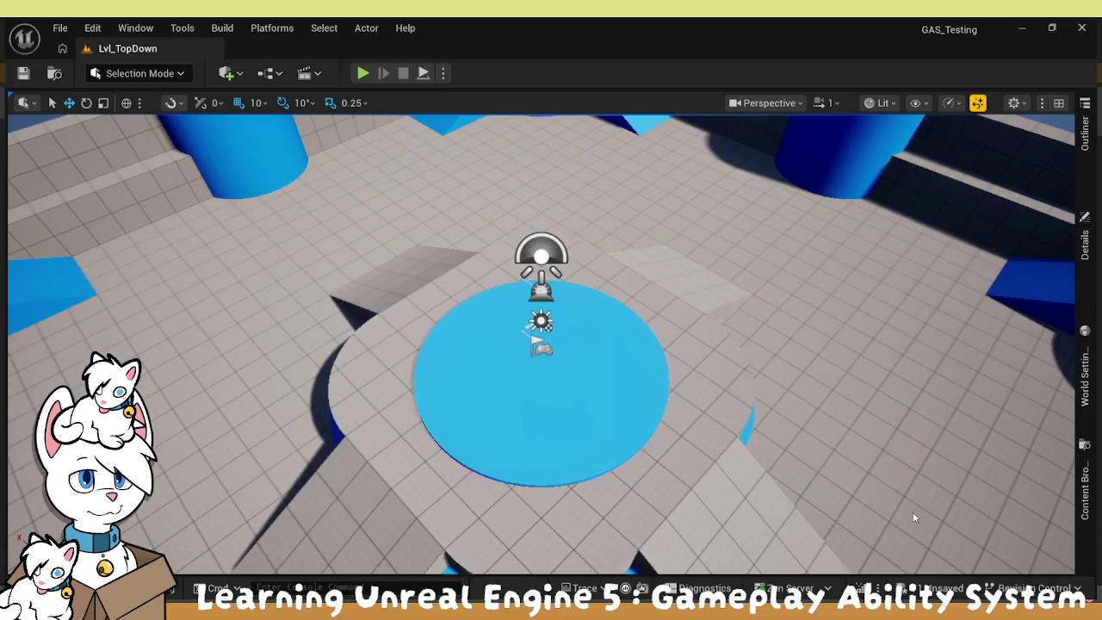
{"action": "key", "text": "ctrl+space"}
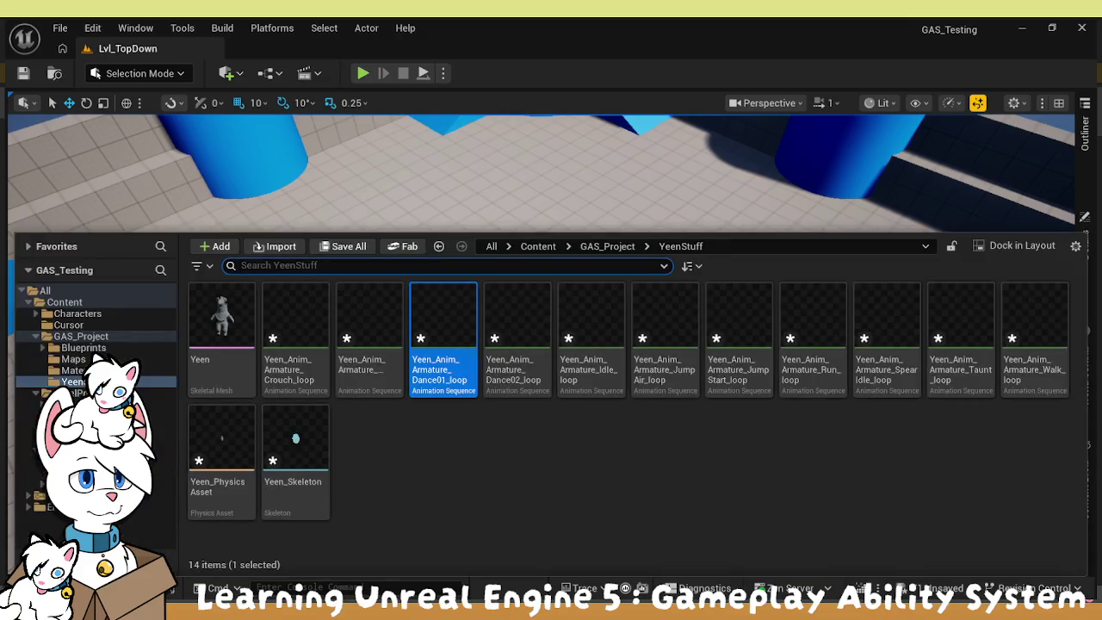
Select all 14 Yeen assets, from Yeen_Skeleton through Yeen, and delete them.
{"action": "left_click", "coordinate": [490, 466]}
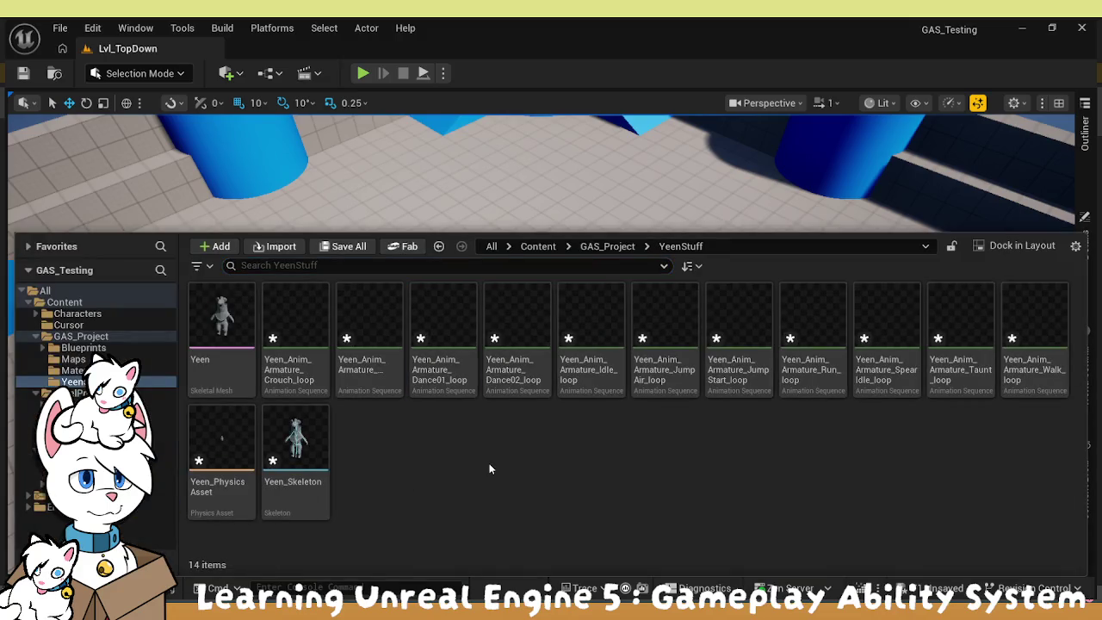
{"action": "left_click", "coordinate": [294, 443]}
{"action": "left_click", "coordinate": [214, 359], "text": "shift"}
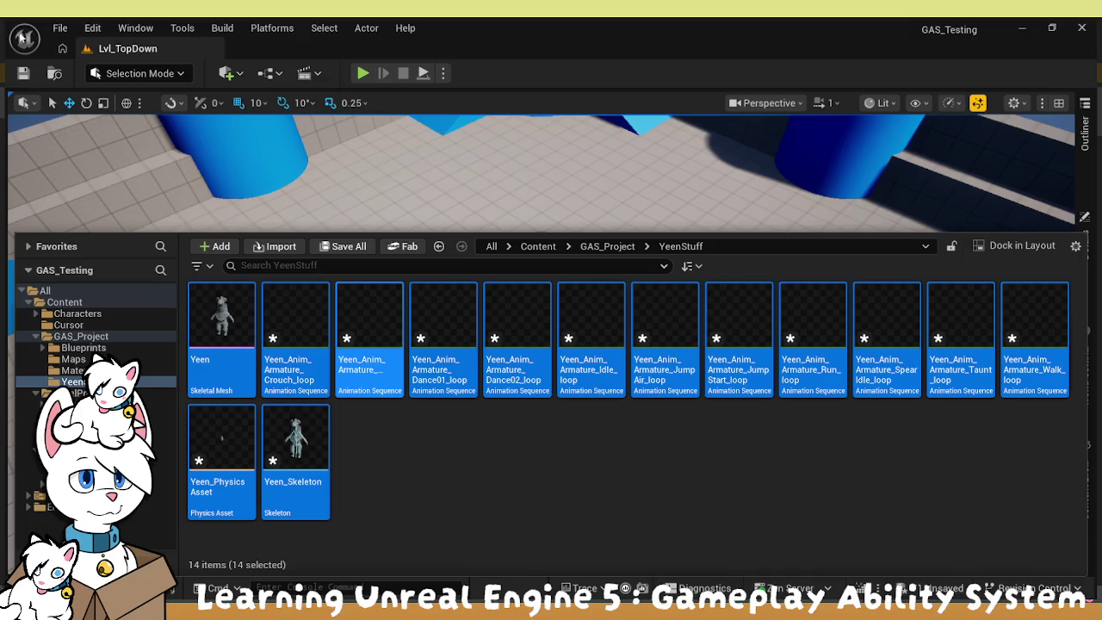
{"action": "key", "text": "Delete"}
Check the File menu, then reopen the Content Drawer showing YeenStuff with 0 items.
{"action": "left_click", "coordinate": [61, 28]}
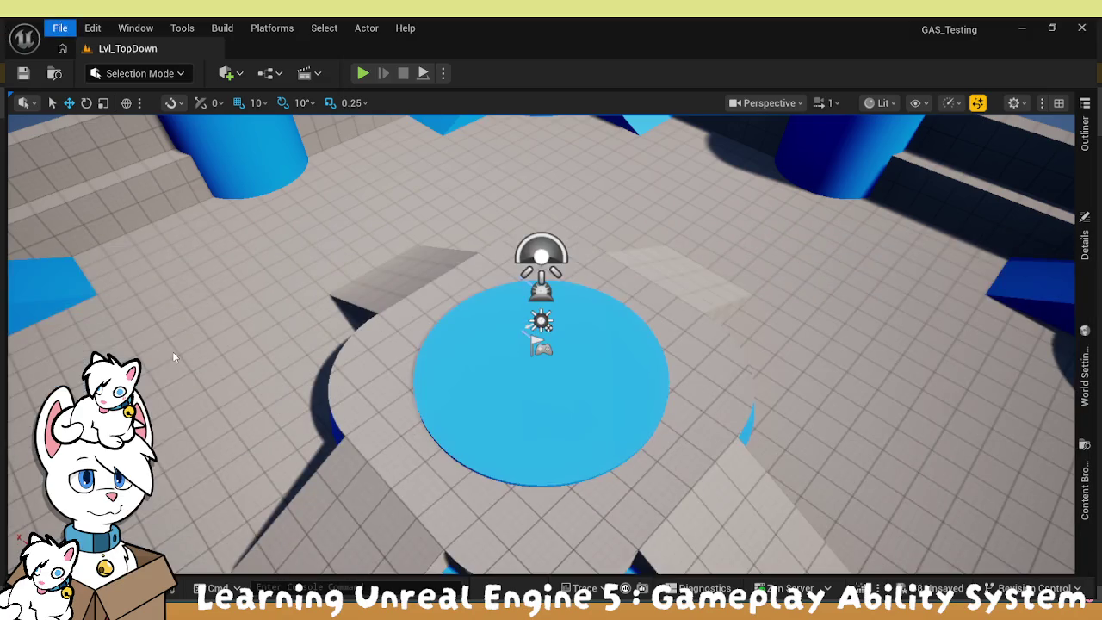
{"action": "mouse_move", "coordinate": [93, 31]}
{"action": "key", "text": "ctrl+space"}
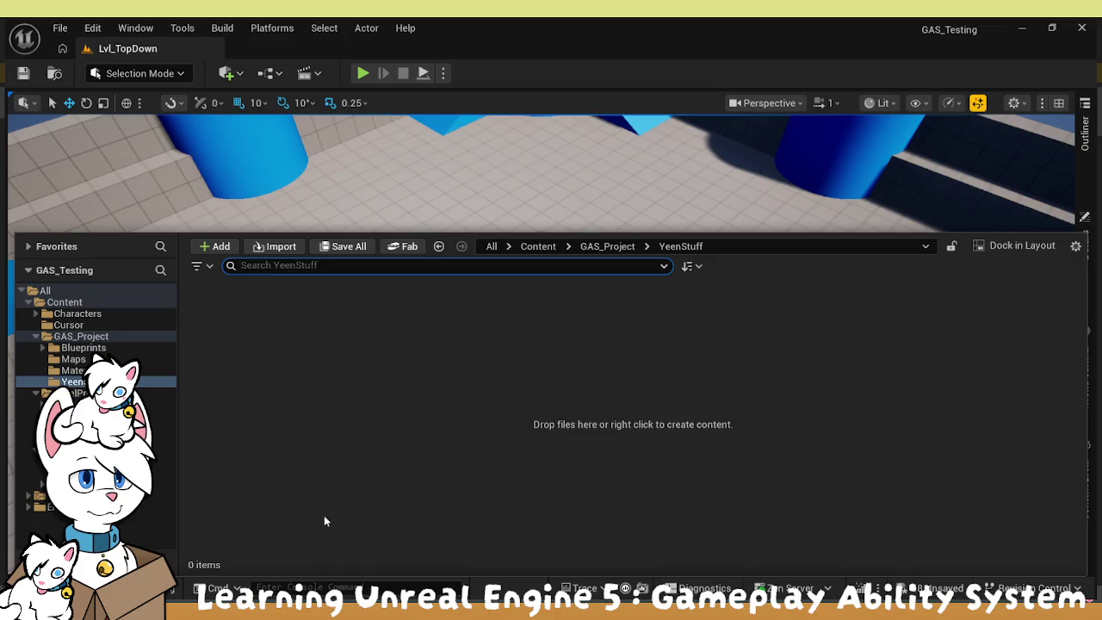
Restore the 14 deleted Yeen assets and select Yeen_Anim_Armature_Dance01_loop to confirm they returned.
{"action": "key", "text": "ctrl+space"}
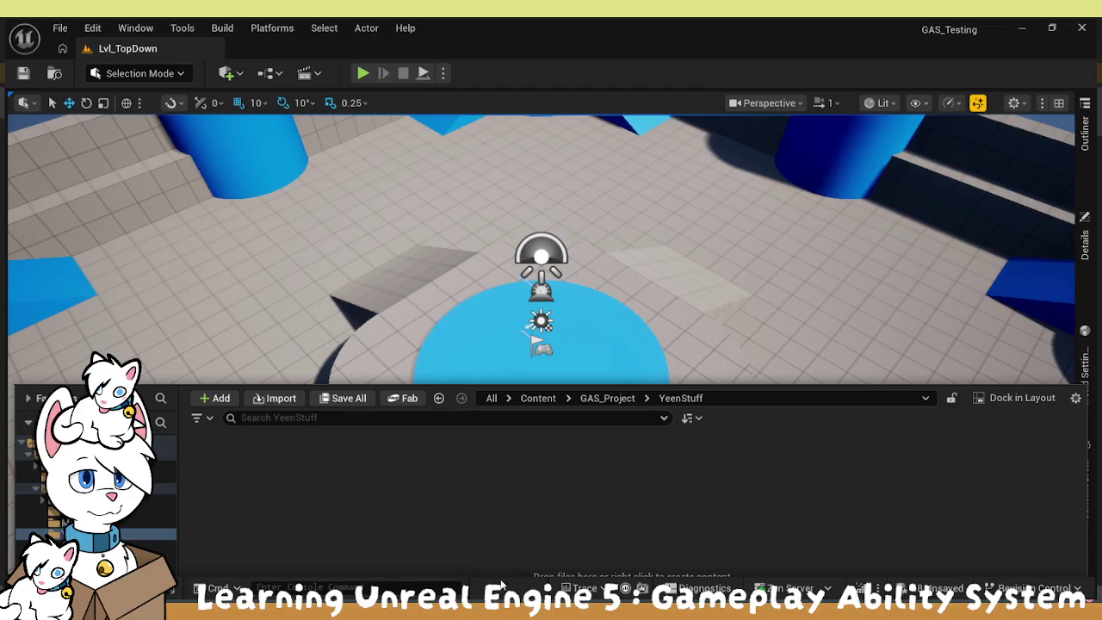
{"action": "key", "text": "ctrl+space"}
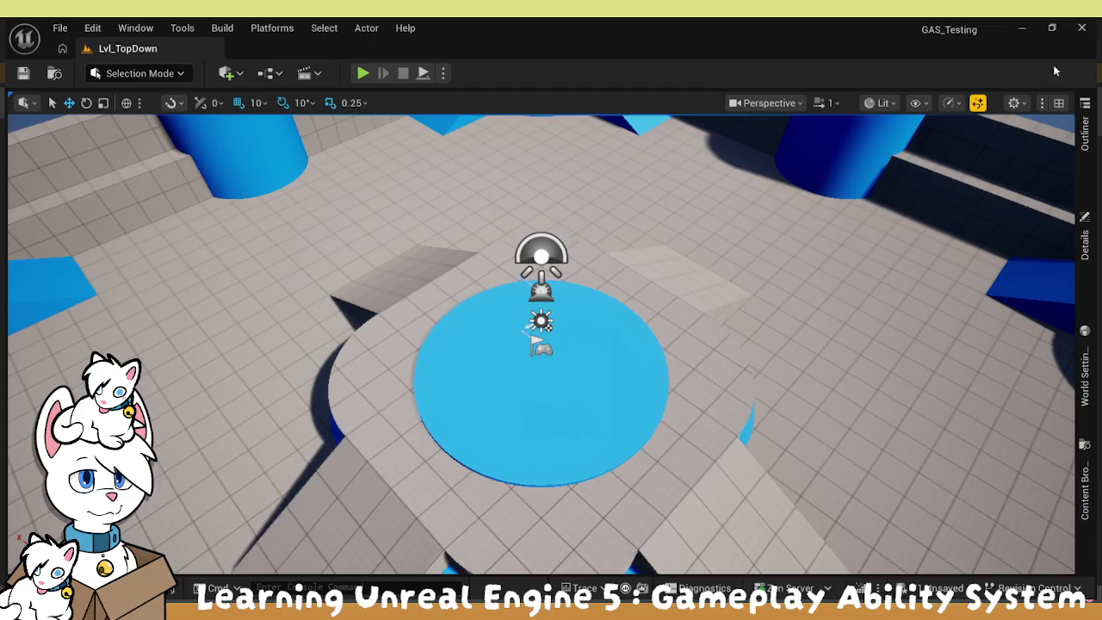
{"action": "left_click", "coordinate": [43, 588]}
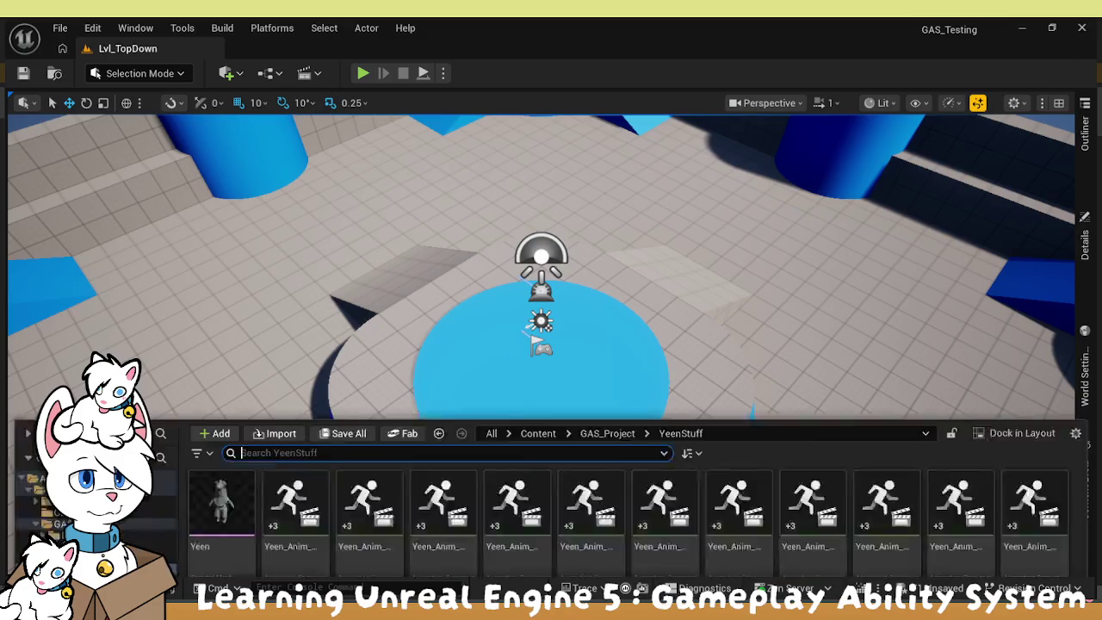
{"action": "left_click", "coordinate": [432, 484]}
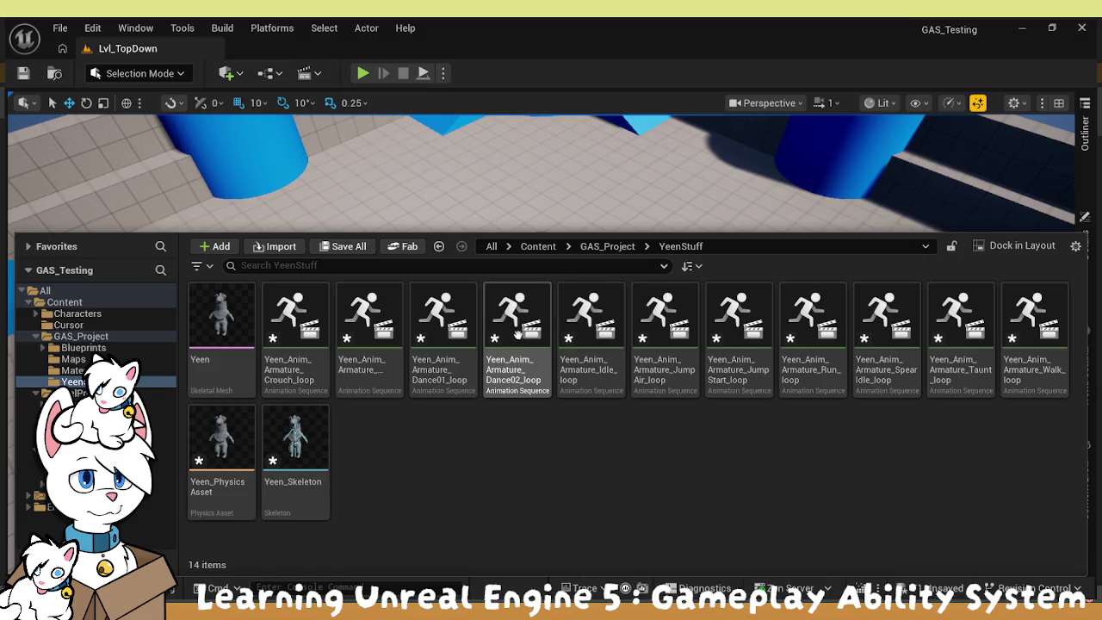
{"action": "left_click", "coordinate": [447, 336]}
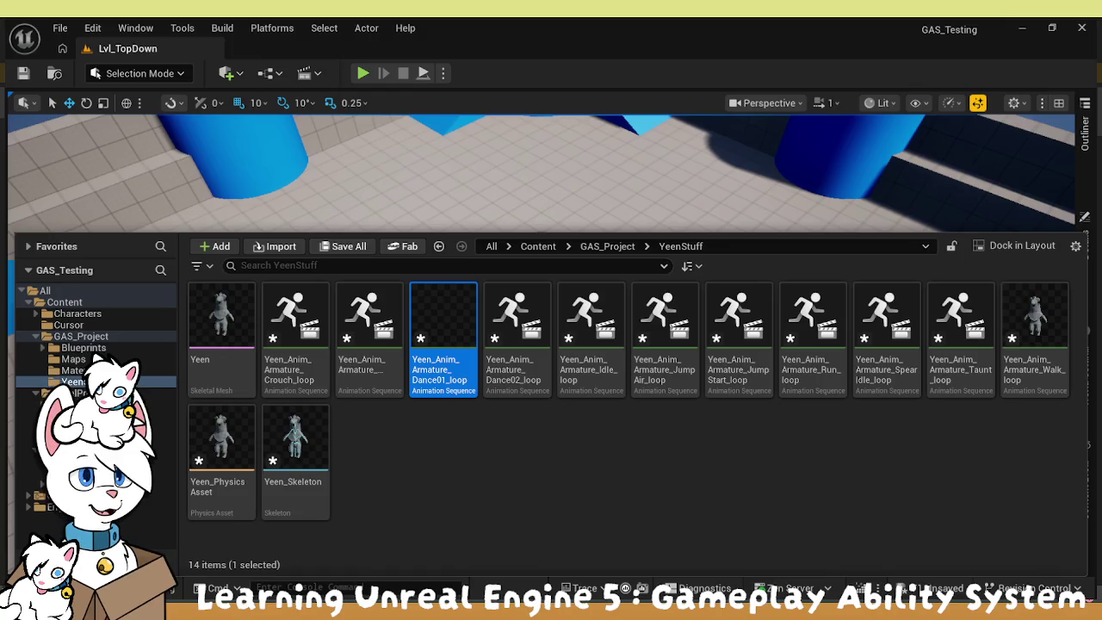
Close the Content Drawer to show the whole Lvl_TopDown level.
{"action": "key", "text": "ctrl+space"}
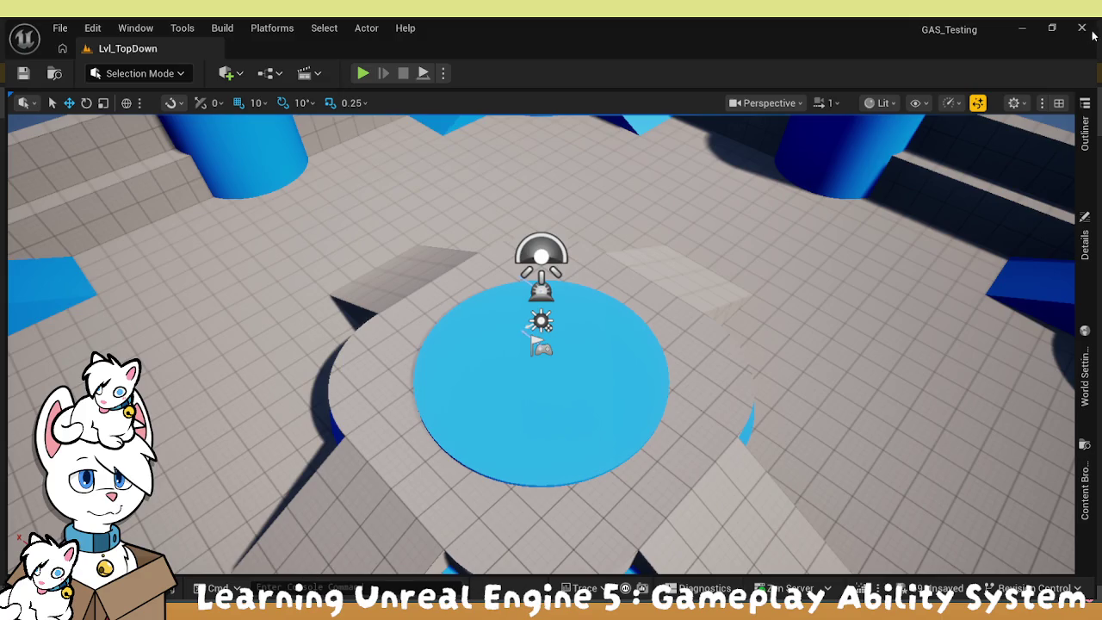
{"action": "key", "text": "ctrl+space"}
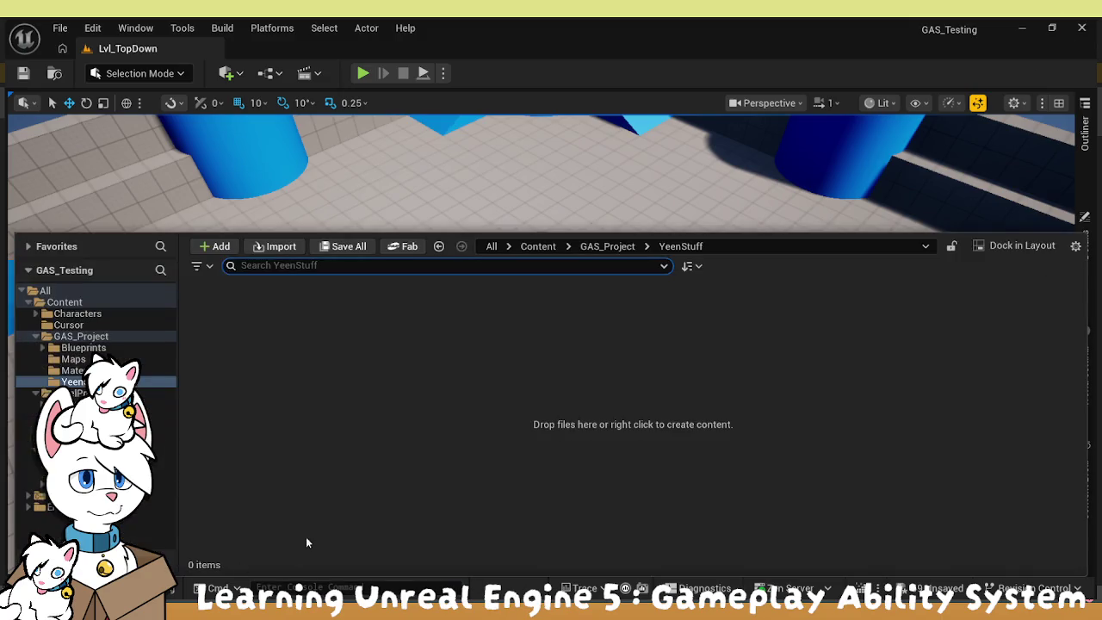
{"action": "left_click", "coordinate": [334, 500]}
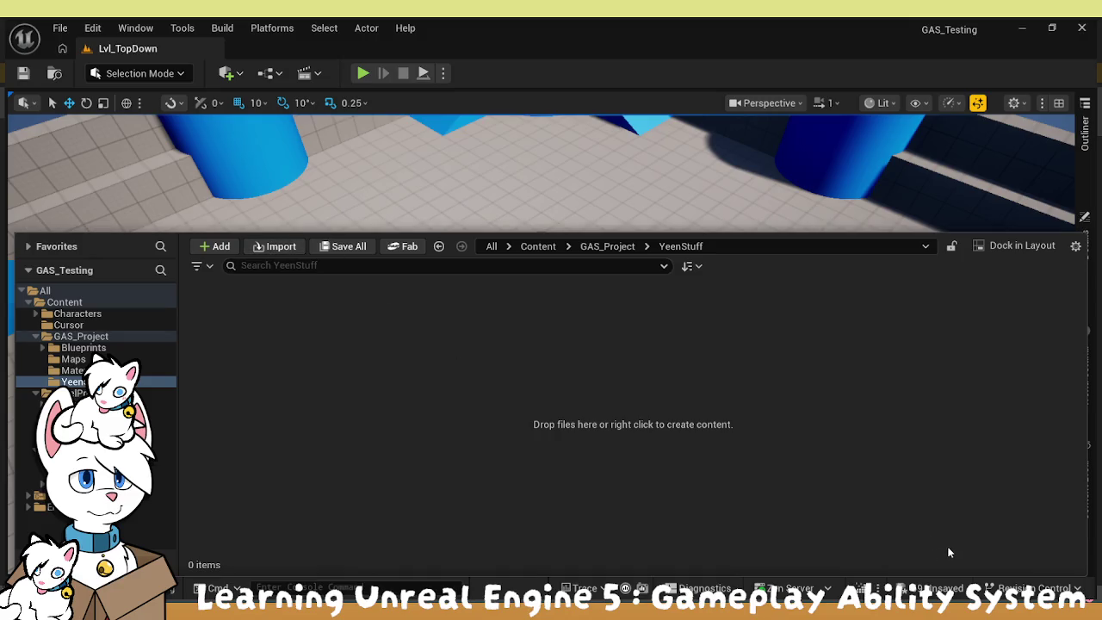
{"action": "key", "text": "ctrl+space"}
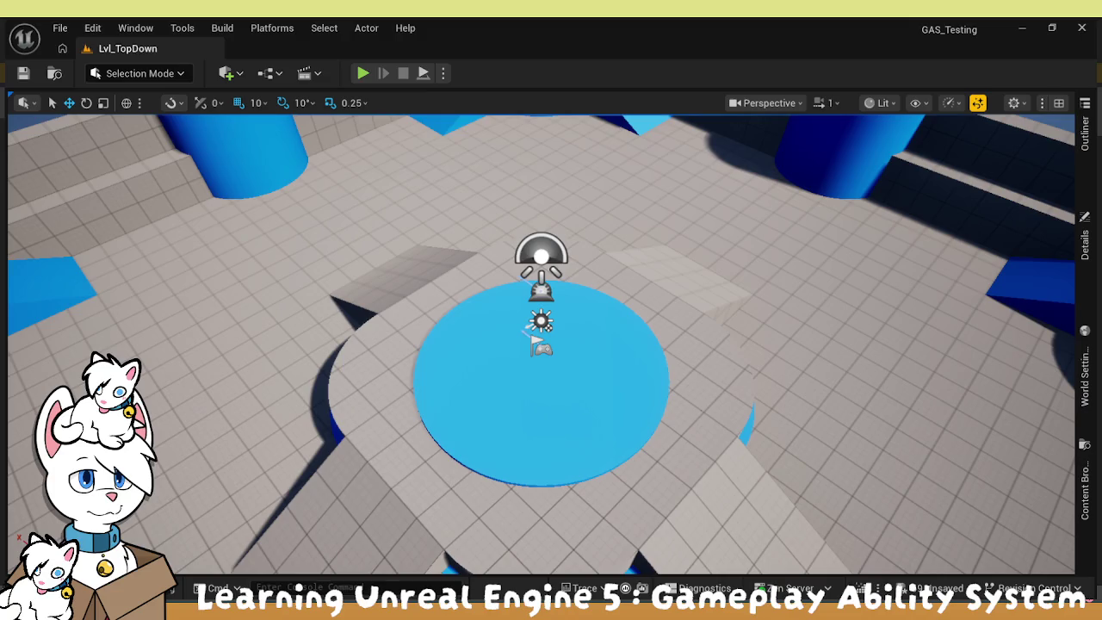
{"action": "key", "text": "ctrl+space"}
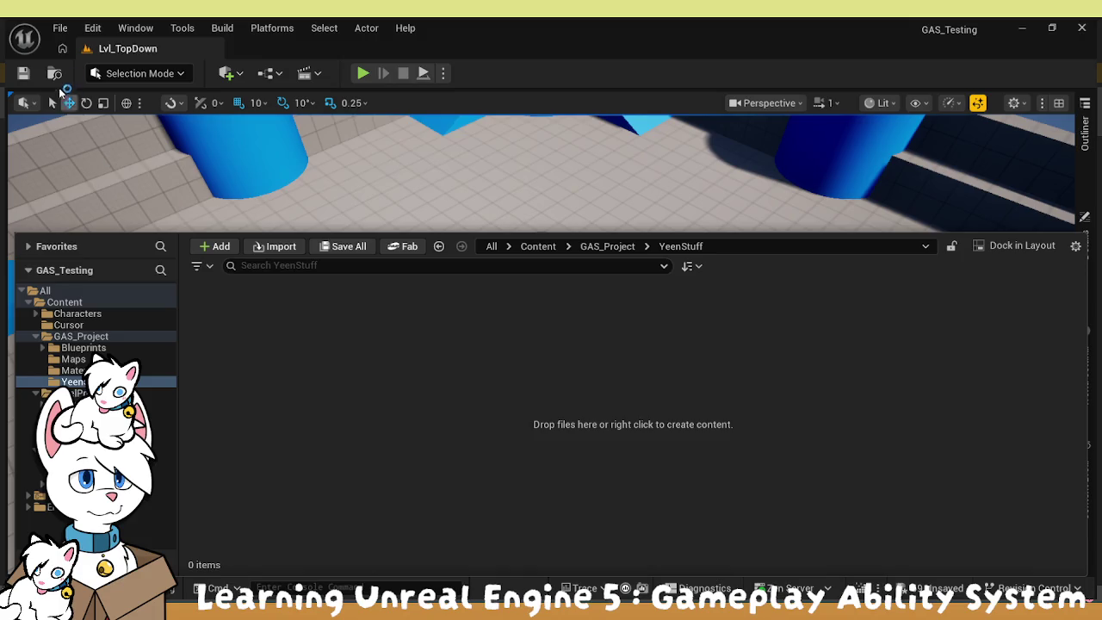
{"action": "left_click", "coordinate": [134, 217]}
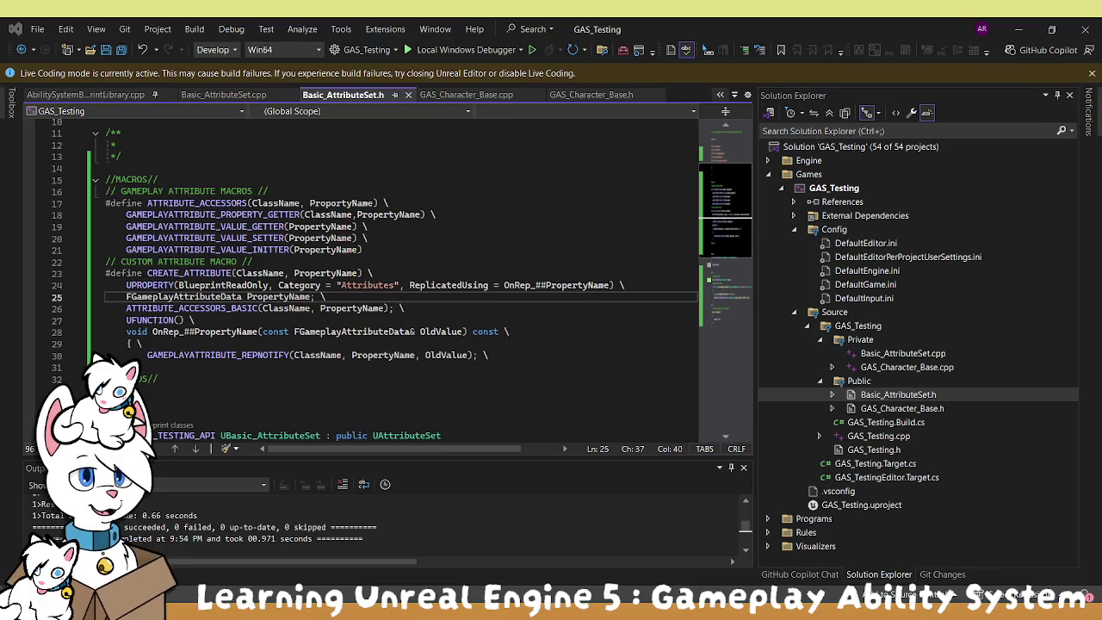
{"action": "key", "text": "alt+Tab"}
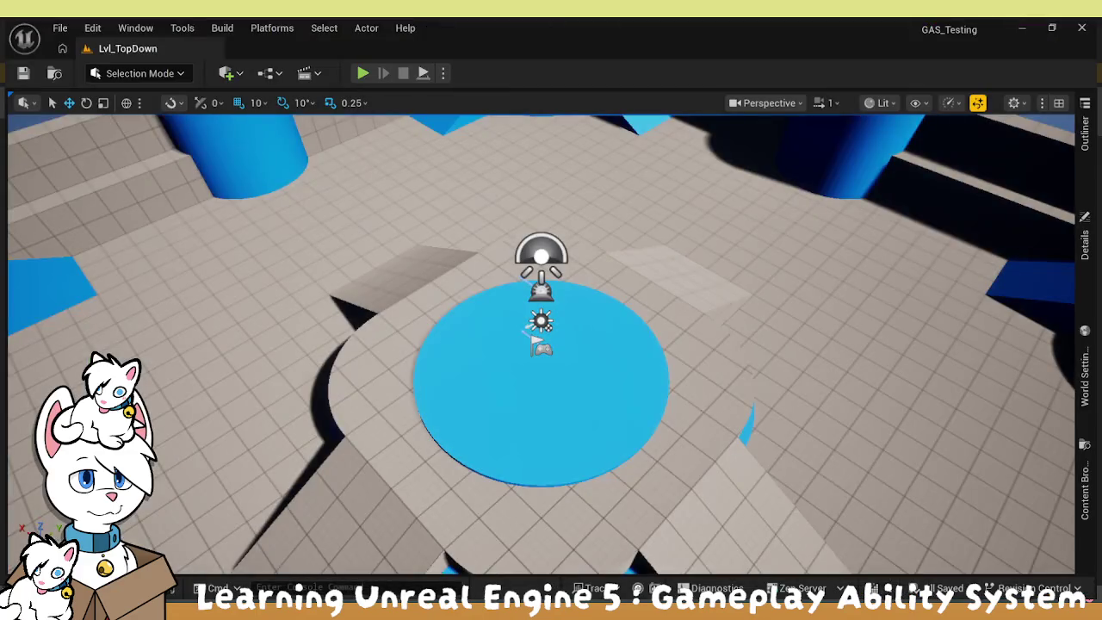
Open, close, then reopen the Content Drawer on GAS_Project/YeenStuff, which lists 0 items.
{"action": "key", "text": "ctrl+space"}
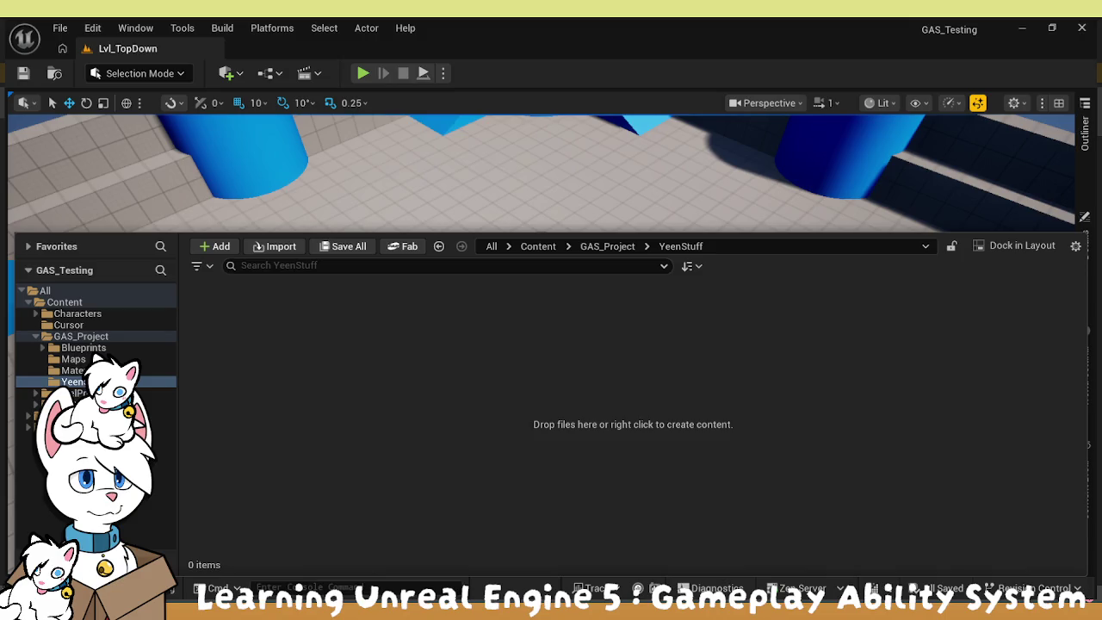
{"action": "key", "text": "ctrl+space"}
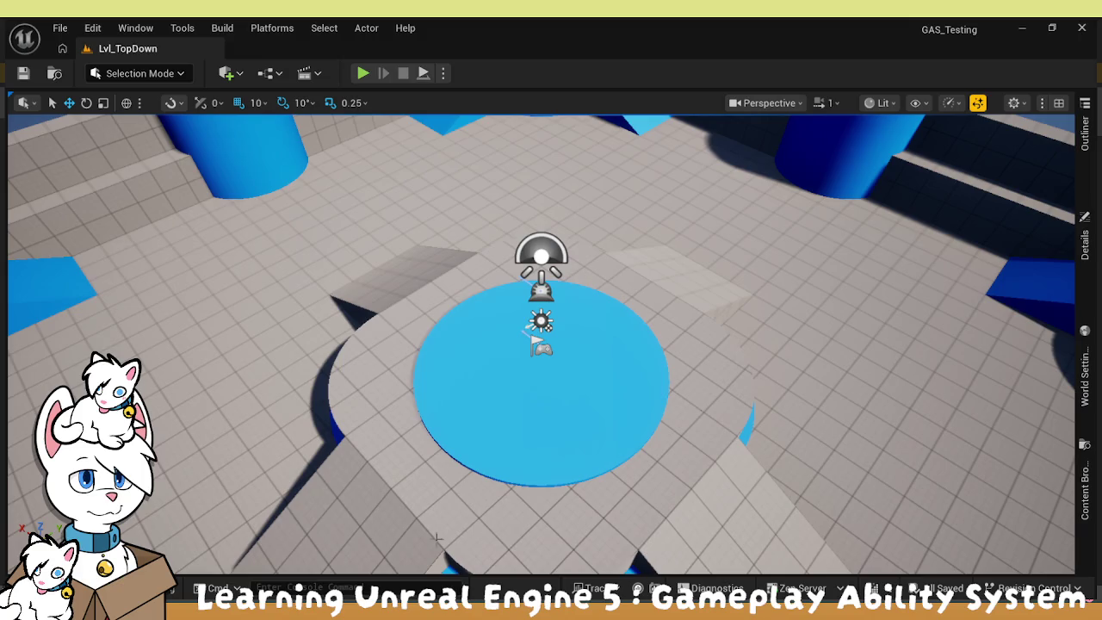
{"action": "key", "text": "ctrl+space"}
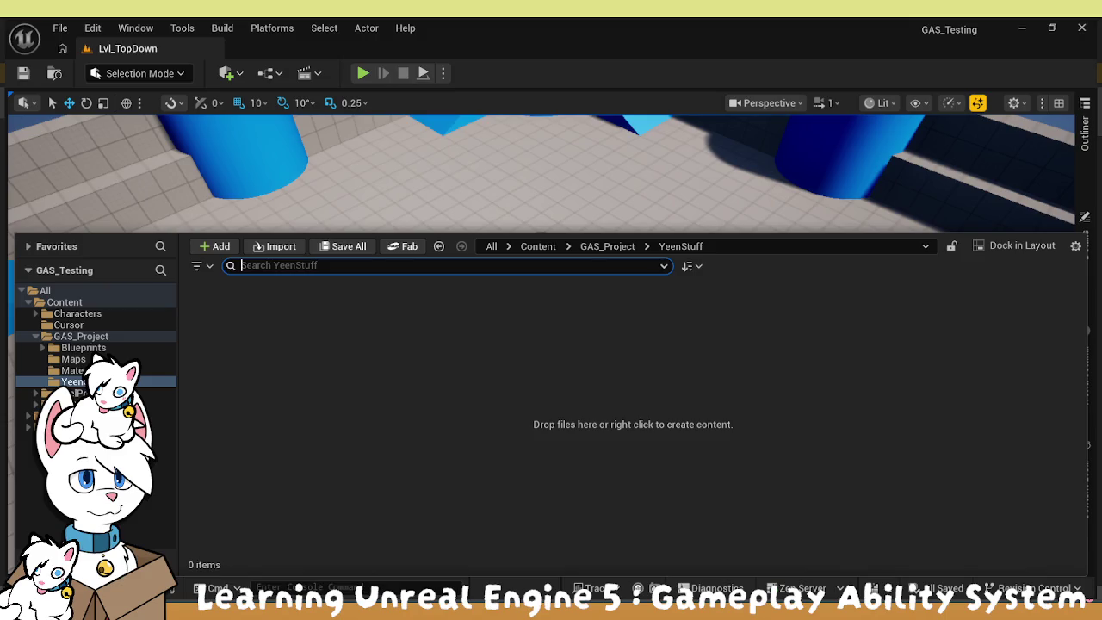
{"action": "left_click", "coordinate": [529, 502]}
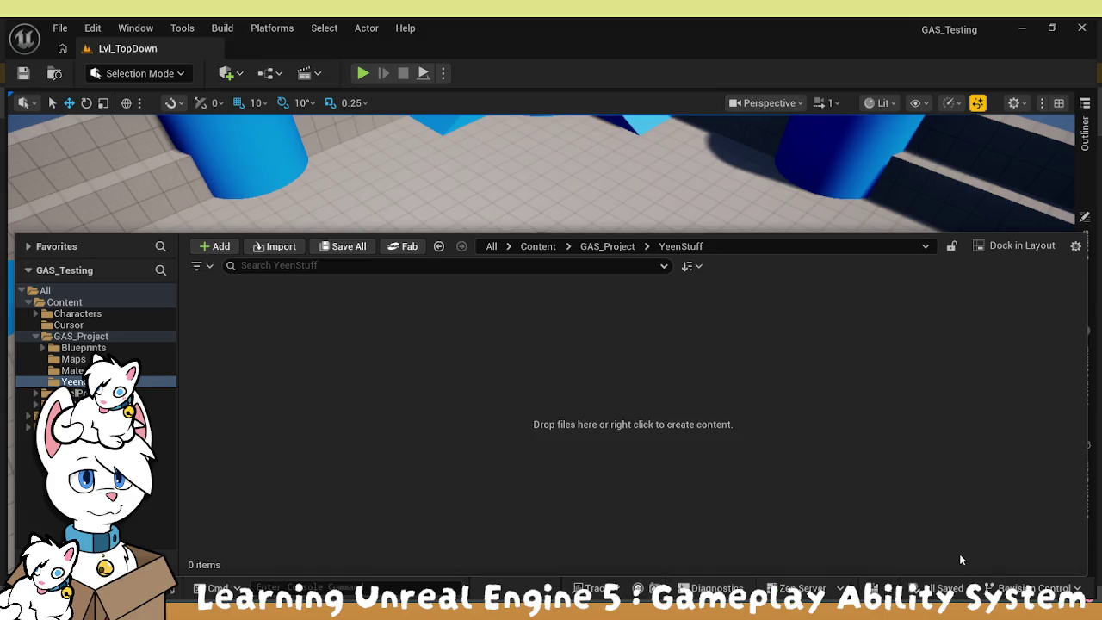
Close and reopen the Content Drawer to show the 16 imported Yeen assets in YeenStuff.
{"action": "key", "text": "ctrl+space"}
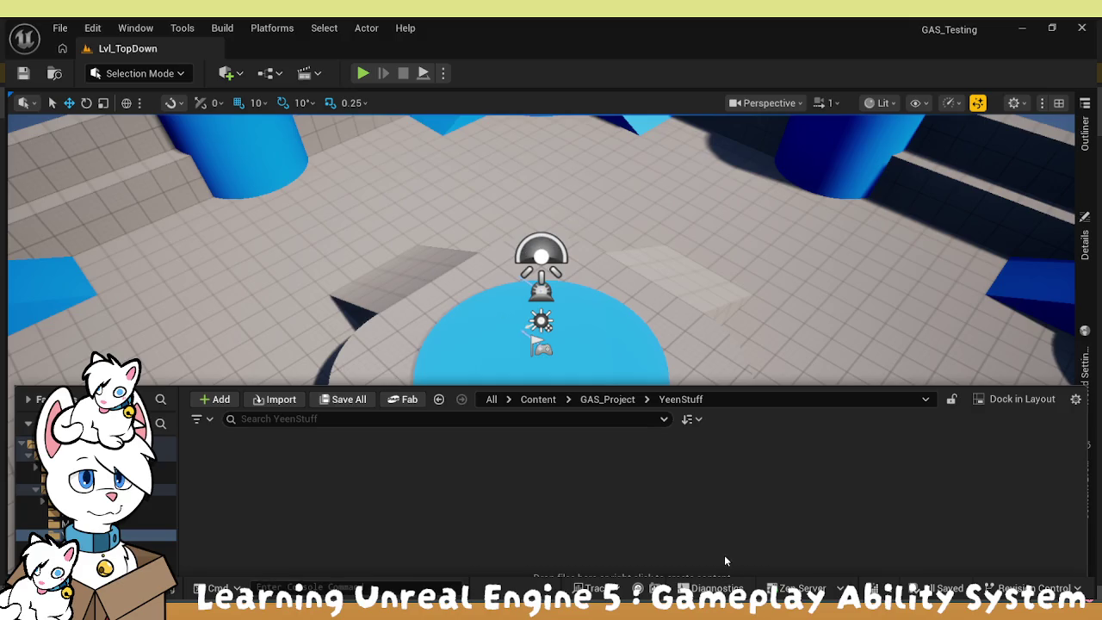
{"action": "key", "text": "ctrl+space"}
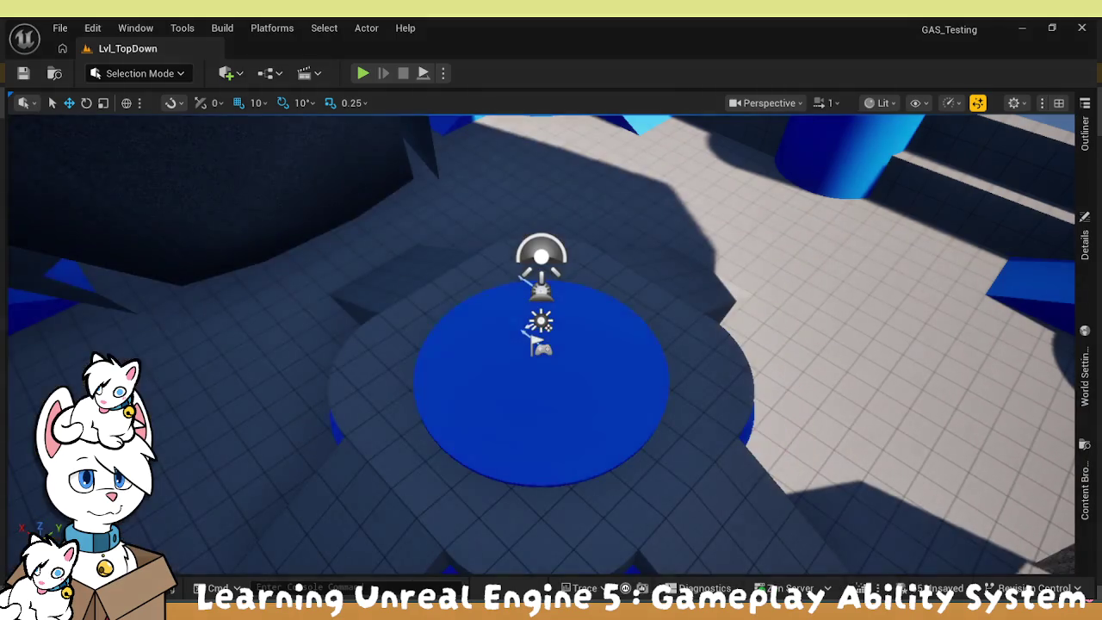
{"action": "key", "text": "ctrl+space"}
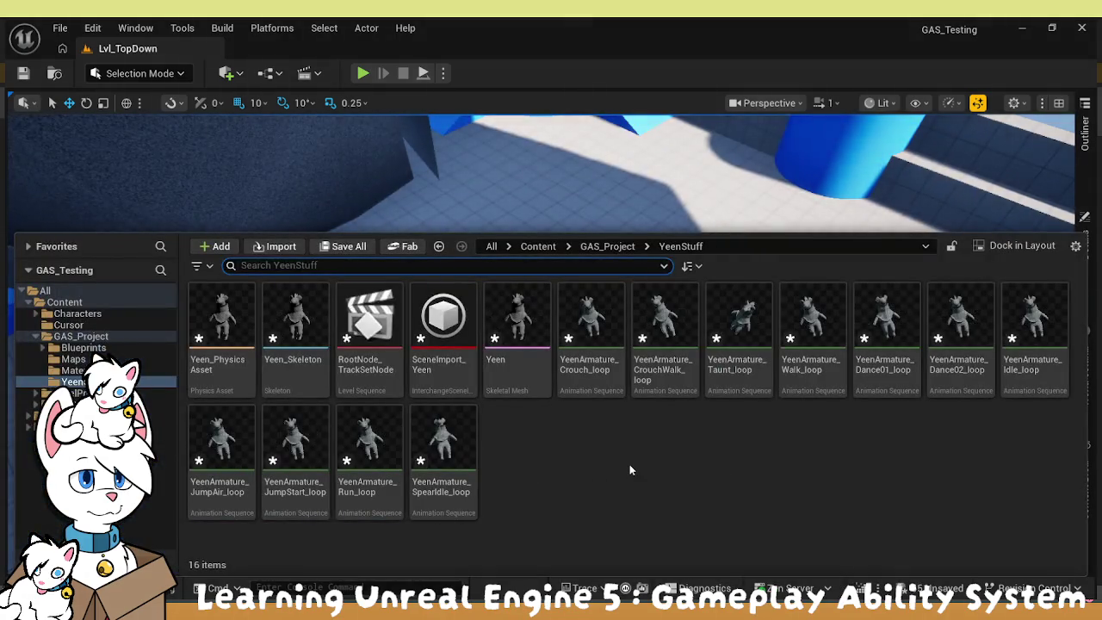
Leave the drawer search and move into the Enter Console Command field in the status bar.
{"action": "left_click", "coordinate": [628, 464]}
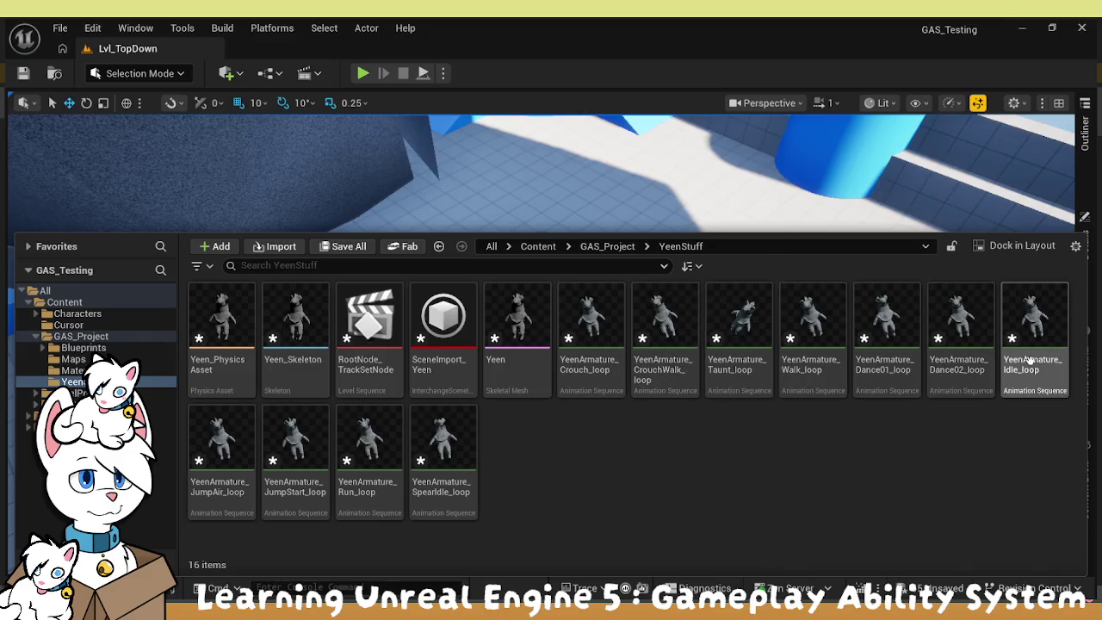
{"action": "left_click", "coordinate": [372, 585]}
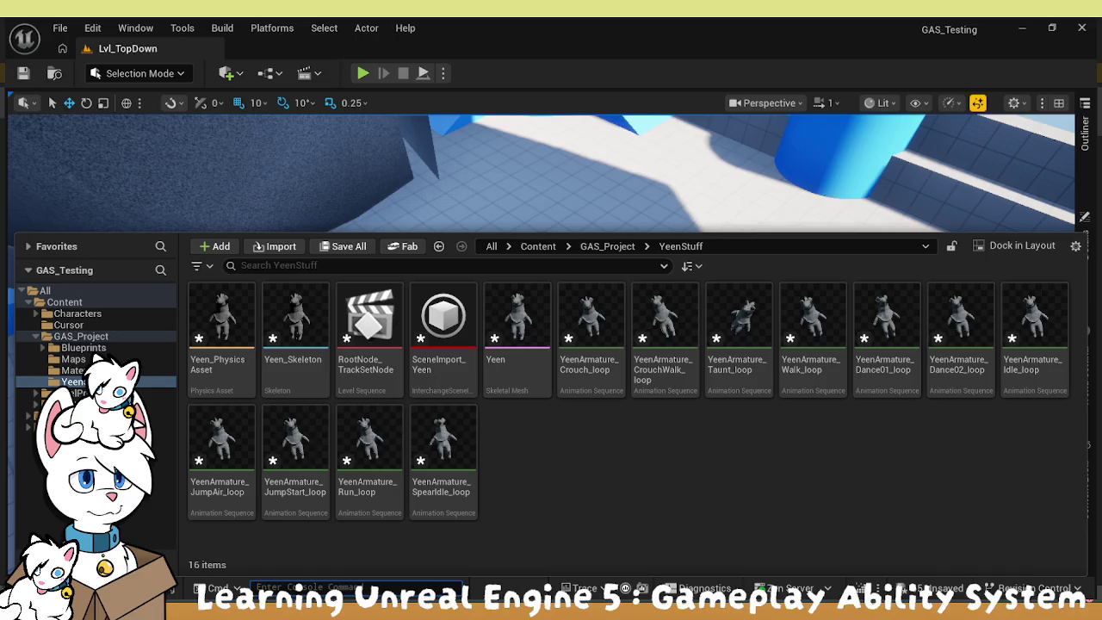
Run the console command 'Interchange.FeatureFlags.Import.Enable false'.
{"action": "type", "text": "interc"}
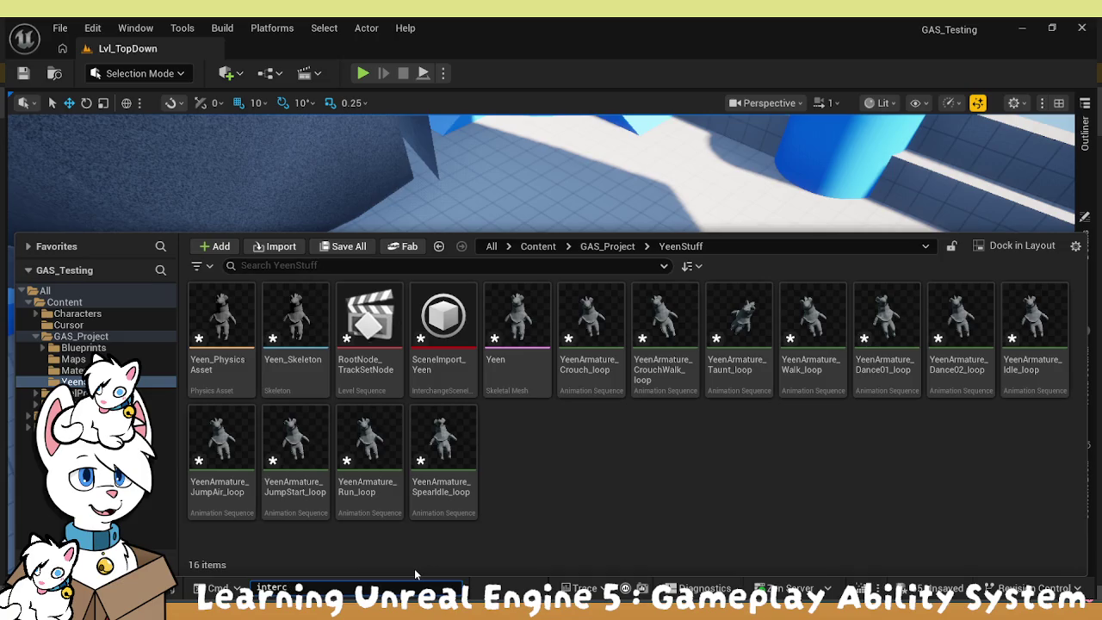
{"action": "key", "text": "Tab"}
{"action": "type", "text": "false"}
{"action": "key", "text": "Return"}
Select all 16 YeenStuff assets, starting from RootNode, then close the Content Drawer.
{"action": "key", "text": "ctrl+space"}
{"action": "left_click", "coordinate": [221, 336]}
{"action": "left_click", "coordinate": [456, 465], "text": "shift"}
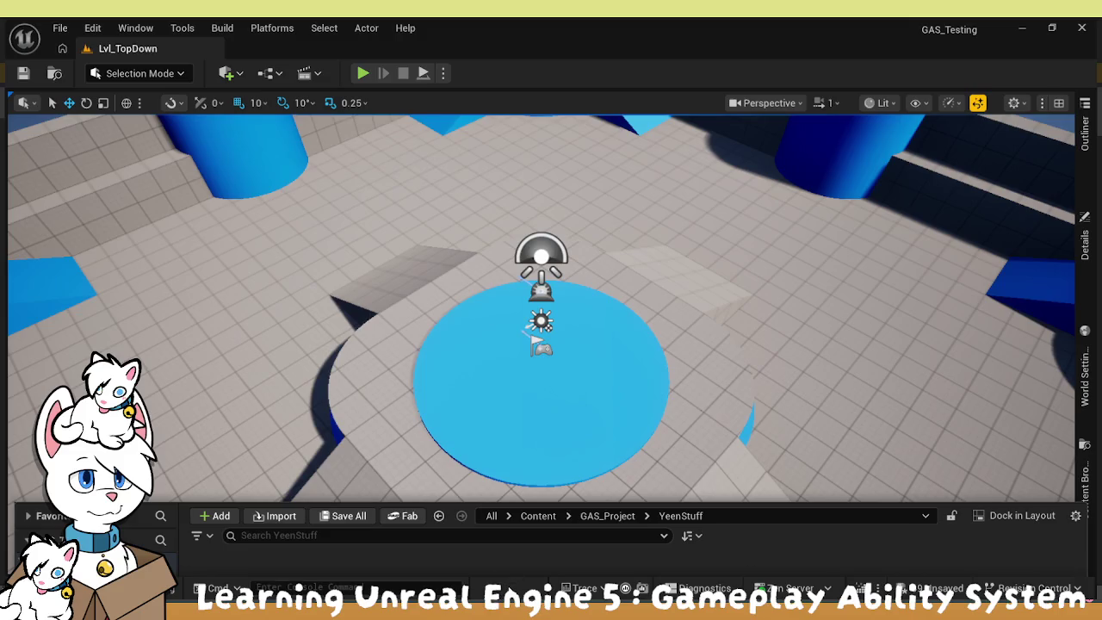
{"action": "left_click", "coordinate": [391, 556]}
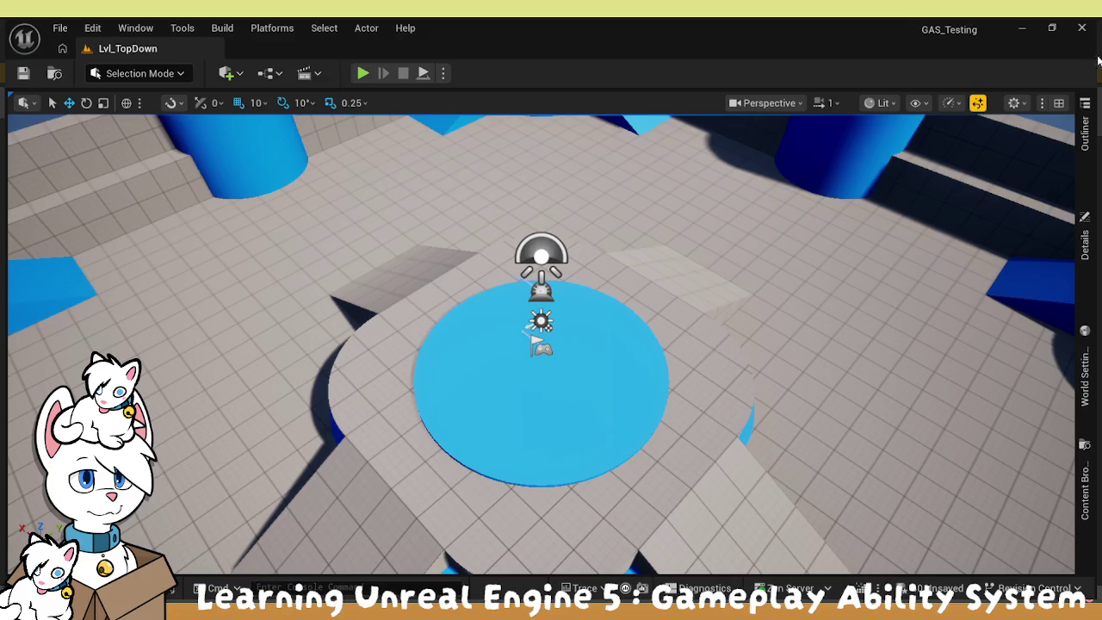
Toggle the YeenStuff Content Drawer and put focus in the console command input.
{"action": "key", "text": "grave"}
{"action": "key", "text": "ctrl+space"}
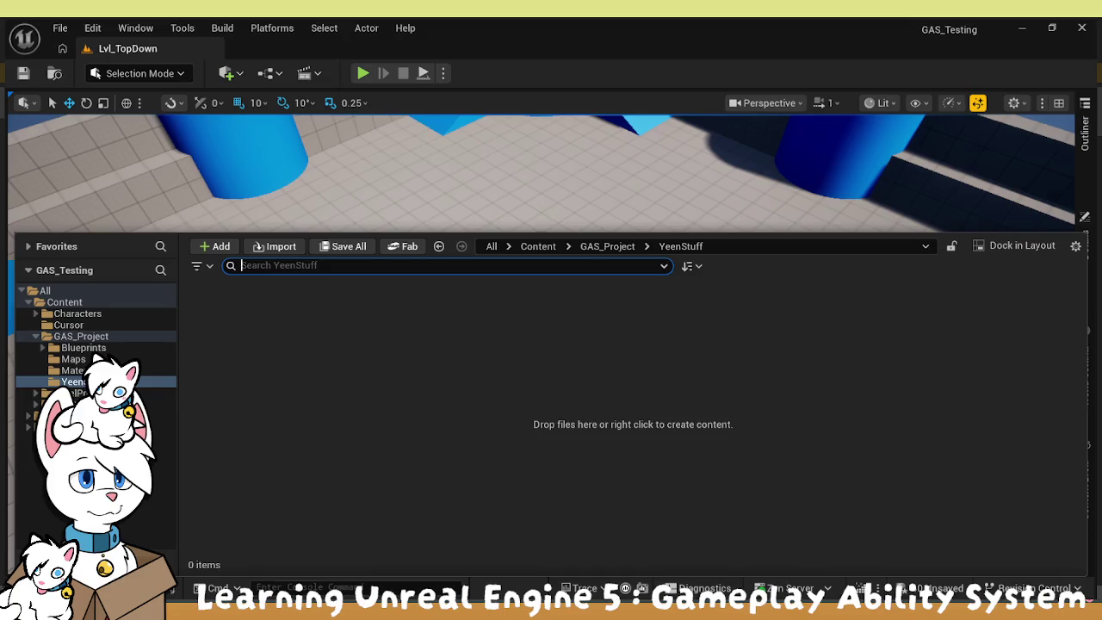
{"action": "left_click", "coordinate": [310, 587]}
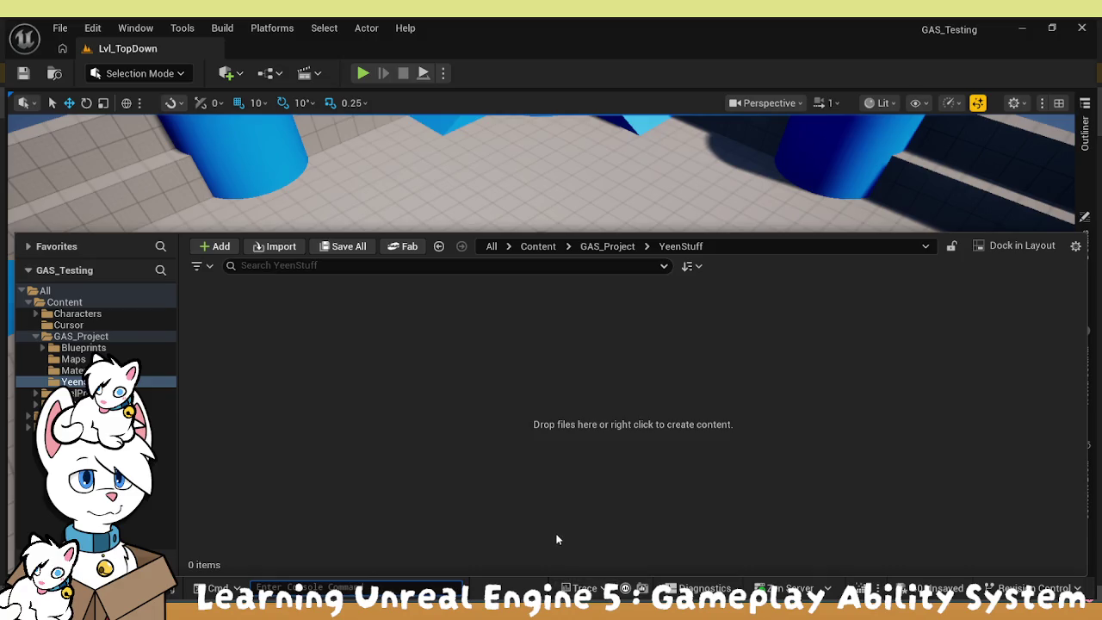
{"action": "key", "text": "ctrl+space"}
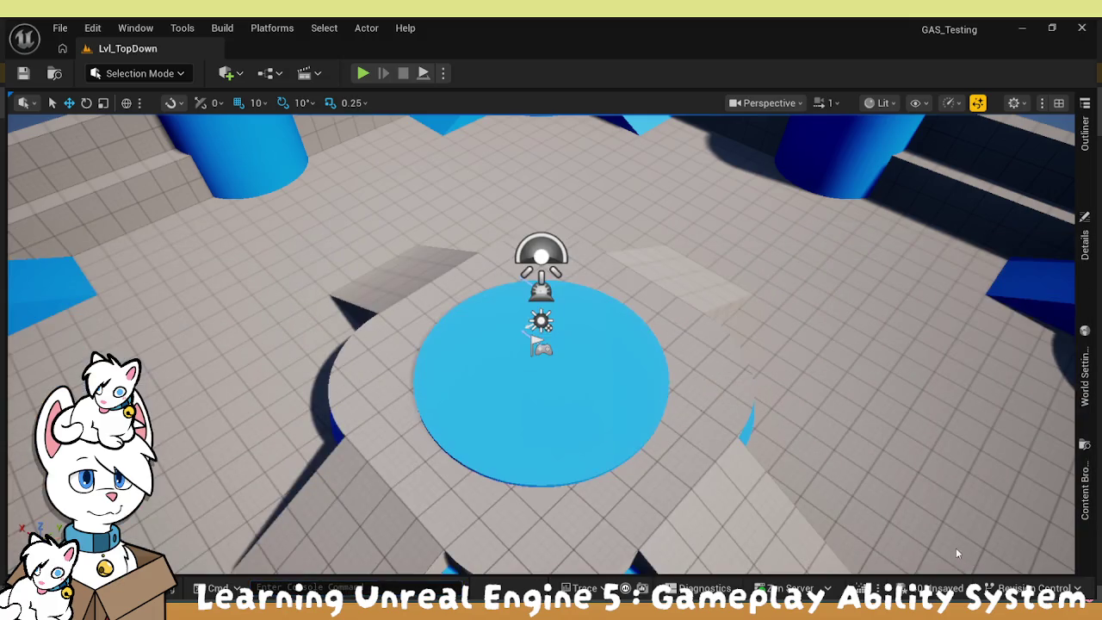
Reopen the drawer, select the YeenStuff folder in the tree, then close the drawer.
{"action": "key", "text": "ctrl+space"}
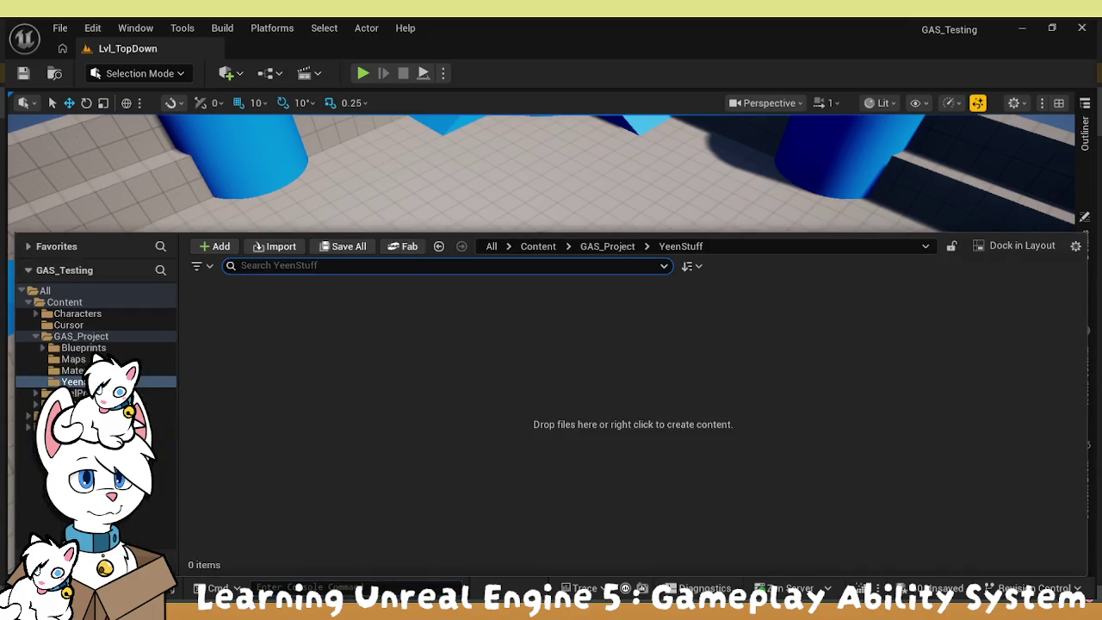
{"action": "left_click", "coordinate": [492, 475]}
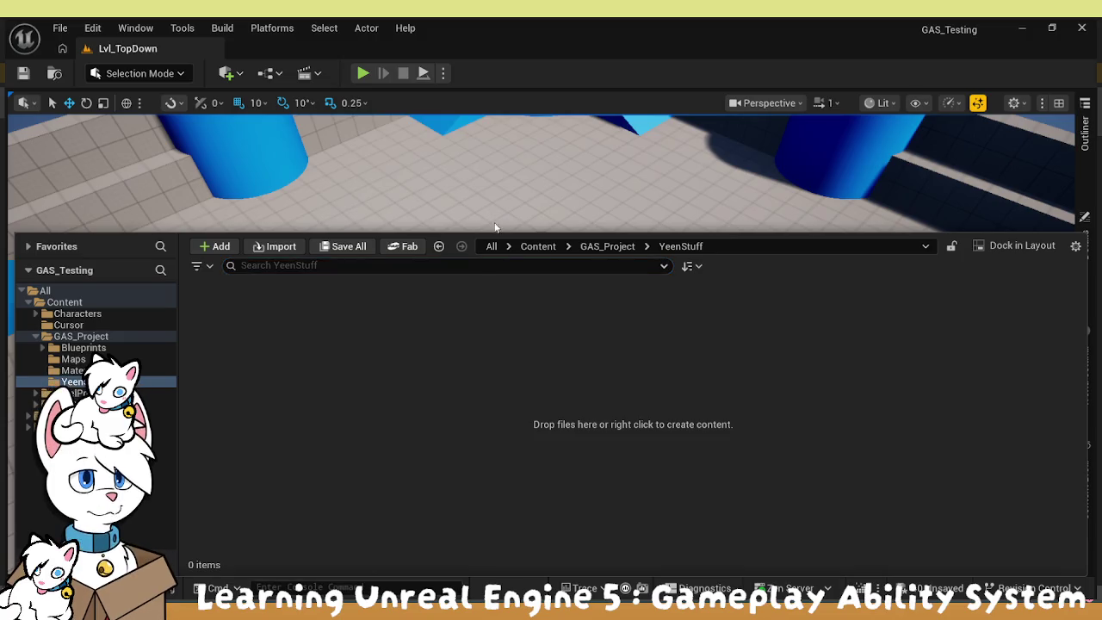
{"action": "left_click", "coordinate": [75, 382]}
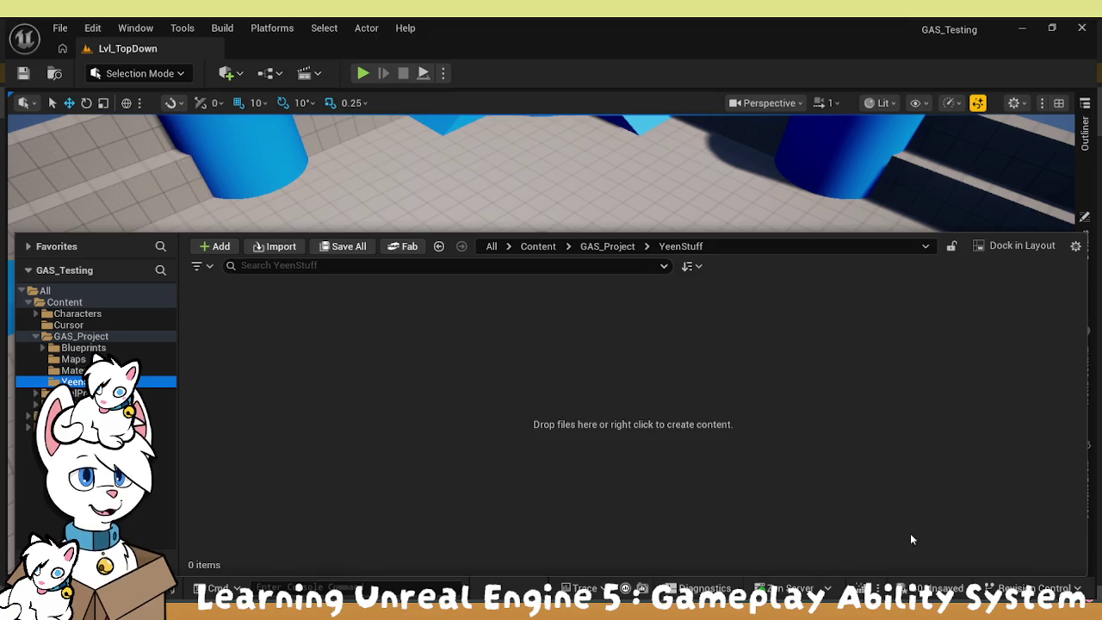
{"action": "key", "text": "ctrl+space"}
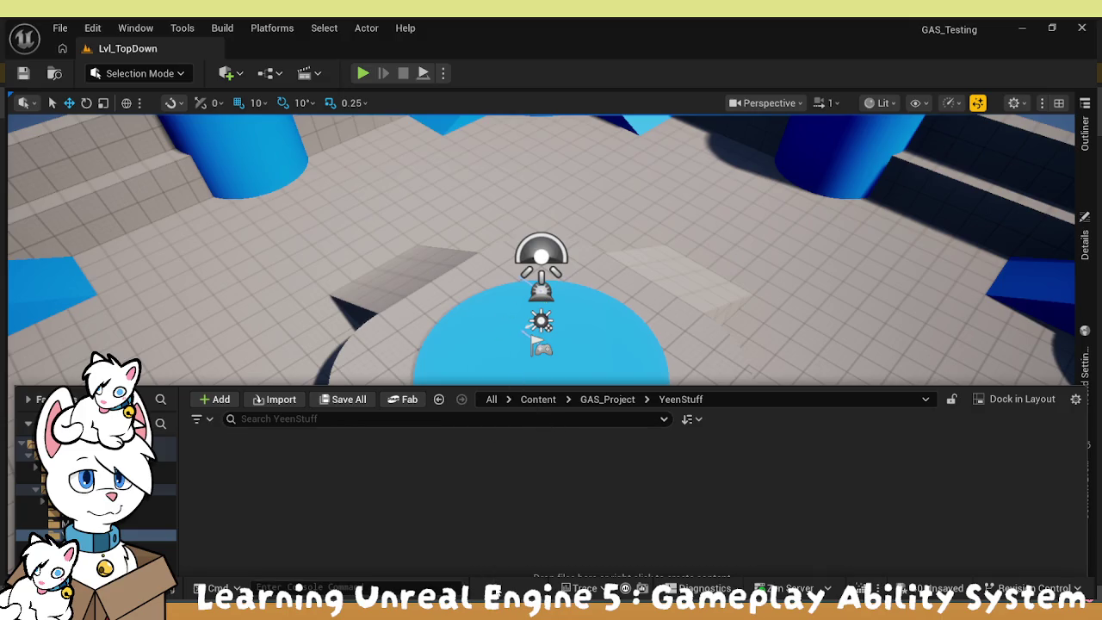
{"action": "left_click", "coordinate": [488, 581]}
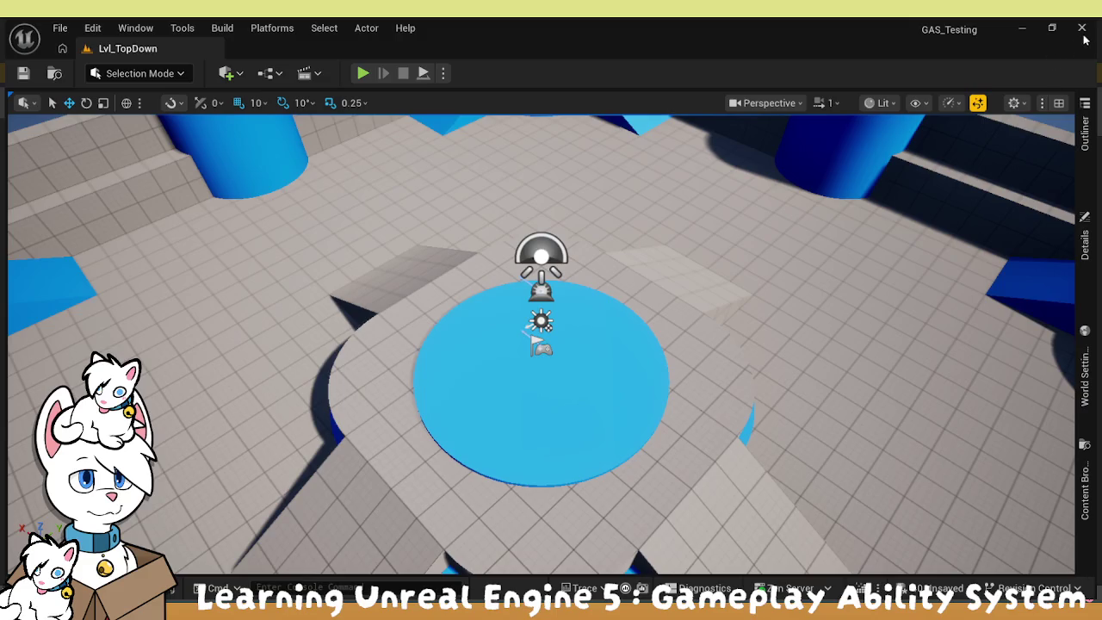
{"action": "key", "text": "ctrl+space"}
{"action": "key", "text": "ctrl+space"}
{"action": "key", "text": "ctrl+space"}
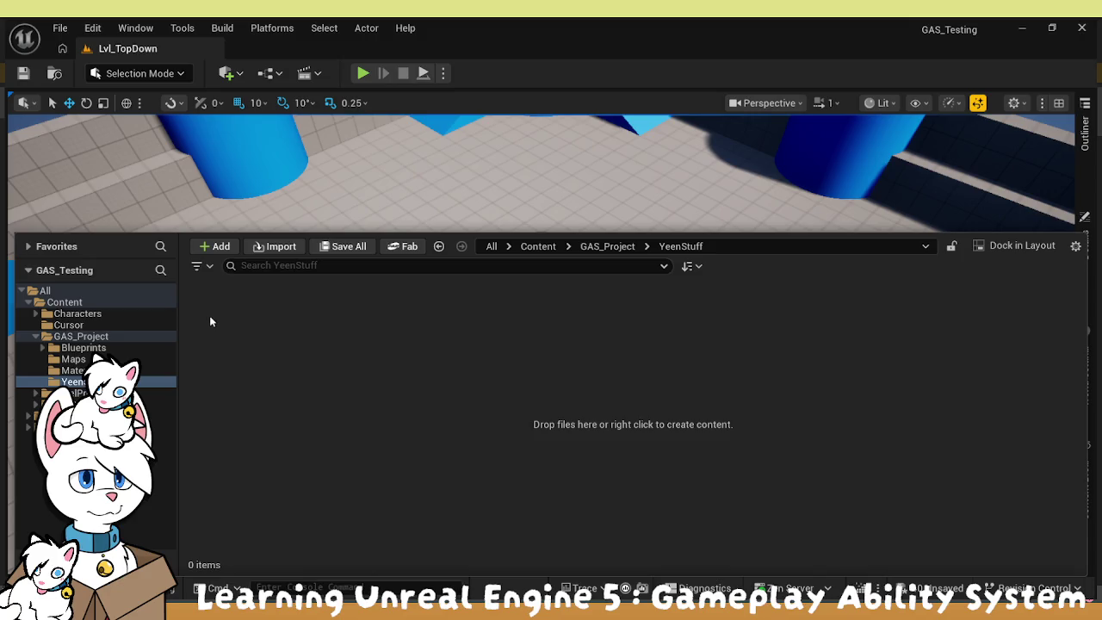
{"action": "left_click", "coordinate": [95, 382]}
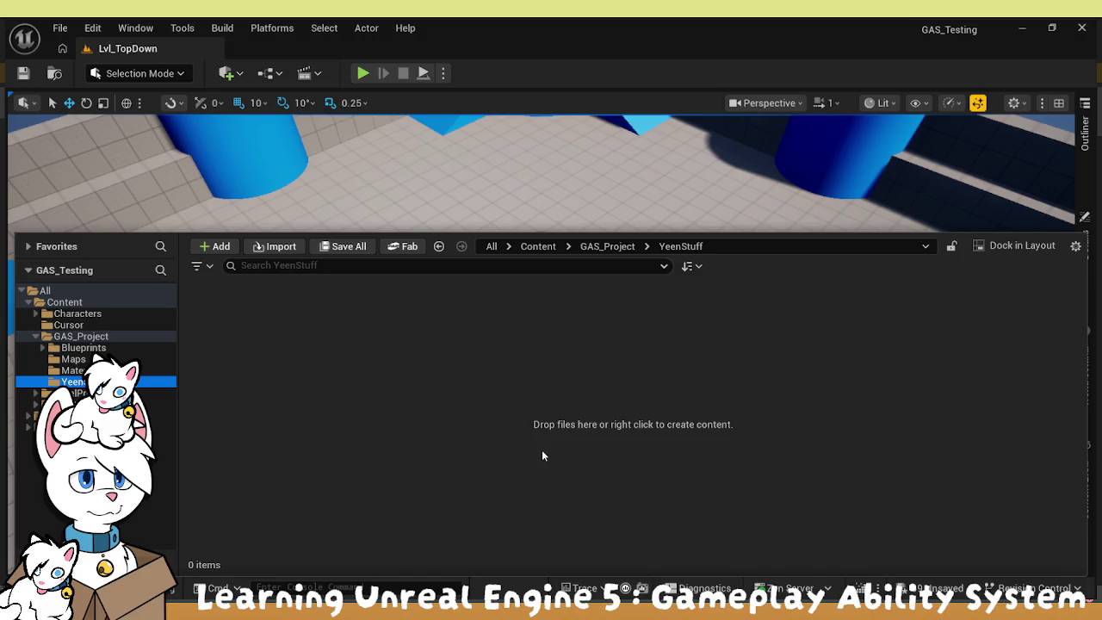
{"action": "key", "text": "ctrl+space"}
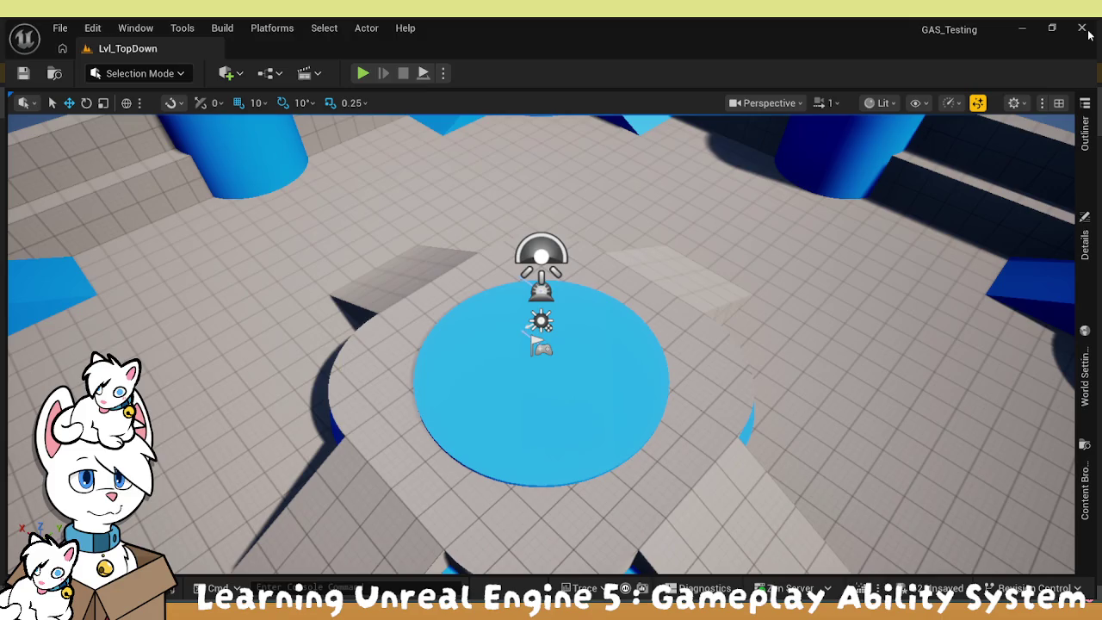
In the YeenStuff Content Drawer, select the Yeen skeletal mesh through Yeen_Skeleton, then close the drawer.
{"action": "key", "text": "ctrl+space"}
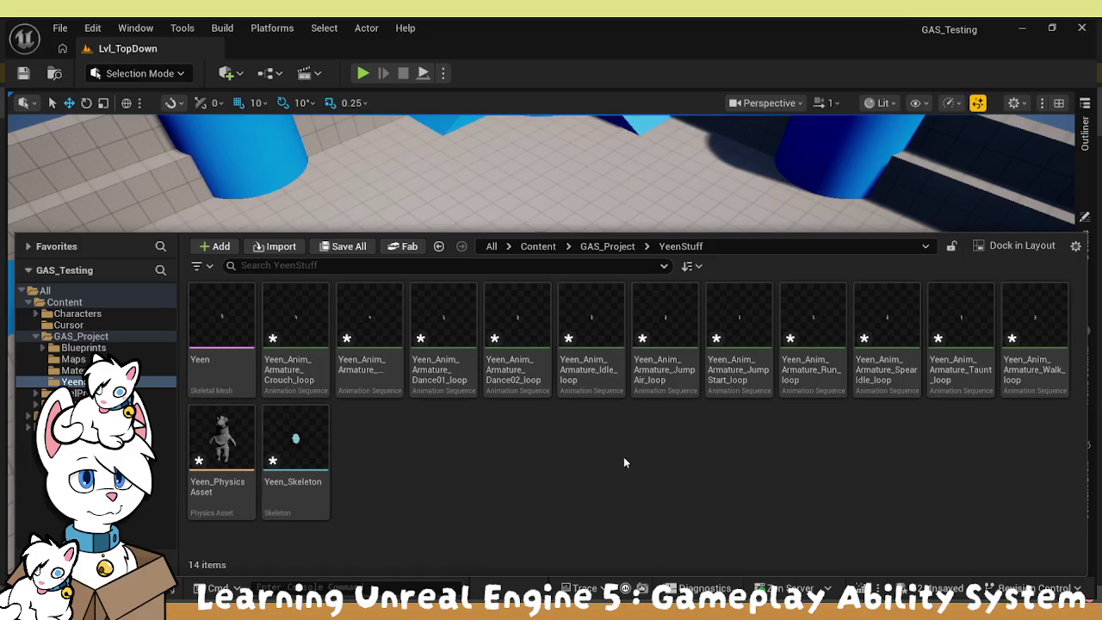
{"action": "left_click", "coordinate": [221, 327]}
{"action": "left_click", "coordinate": [296, 443], "text": "shift"}
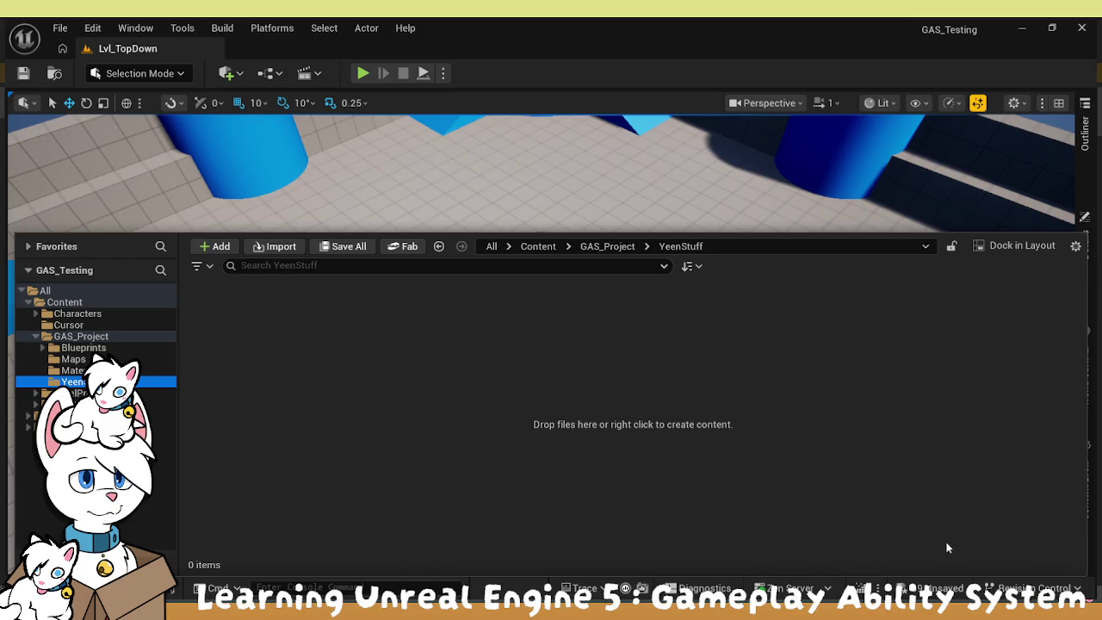
{"action": "key", "text": "ctrl+space"}
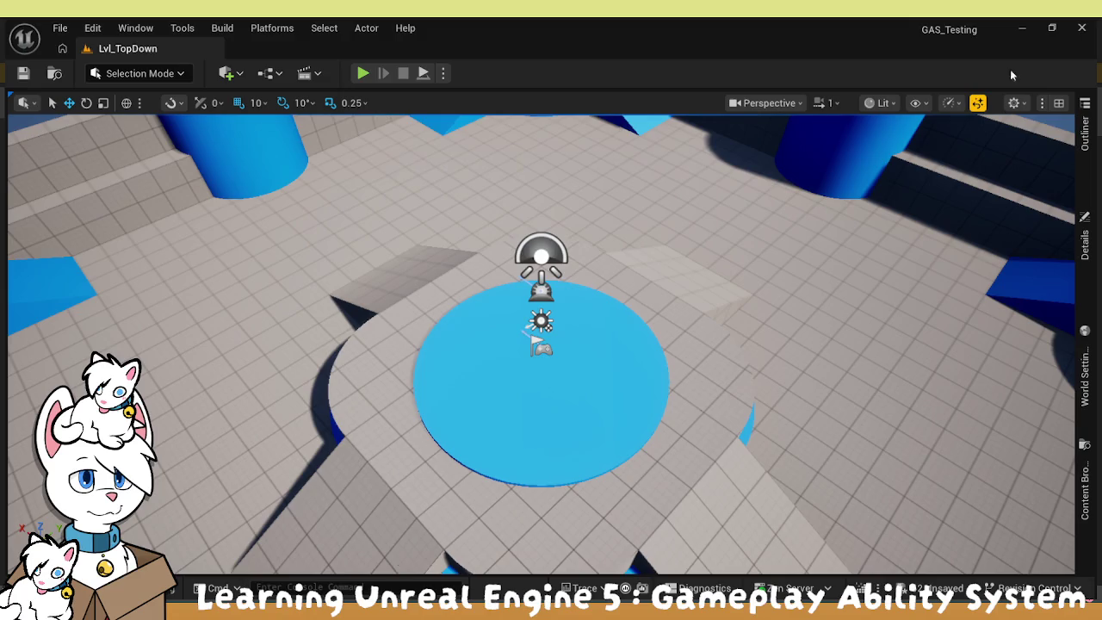
Select all 14 YeenStuff assets starting from Yeen_Skeleton with Ctrl+A, then bring up the File menu.
{"action": "key", "text": "ctrl+space"}
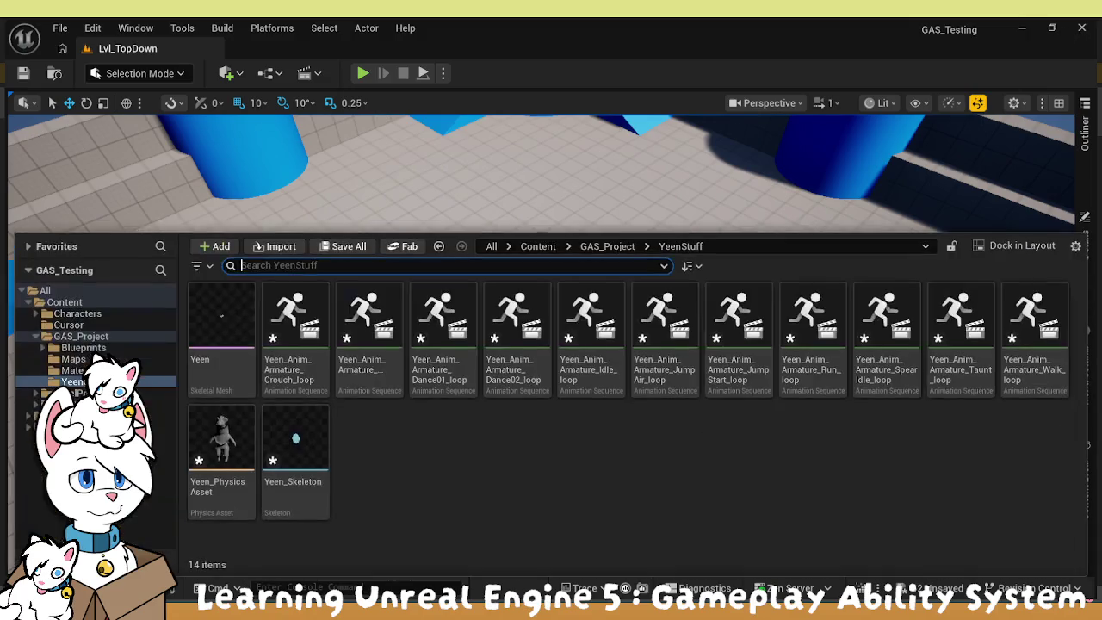
{"action": "left_click", "coordinate": [295, 452]}
{"action": "key", "text": "ctrl+a"}
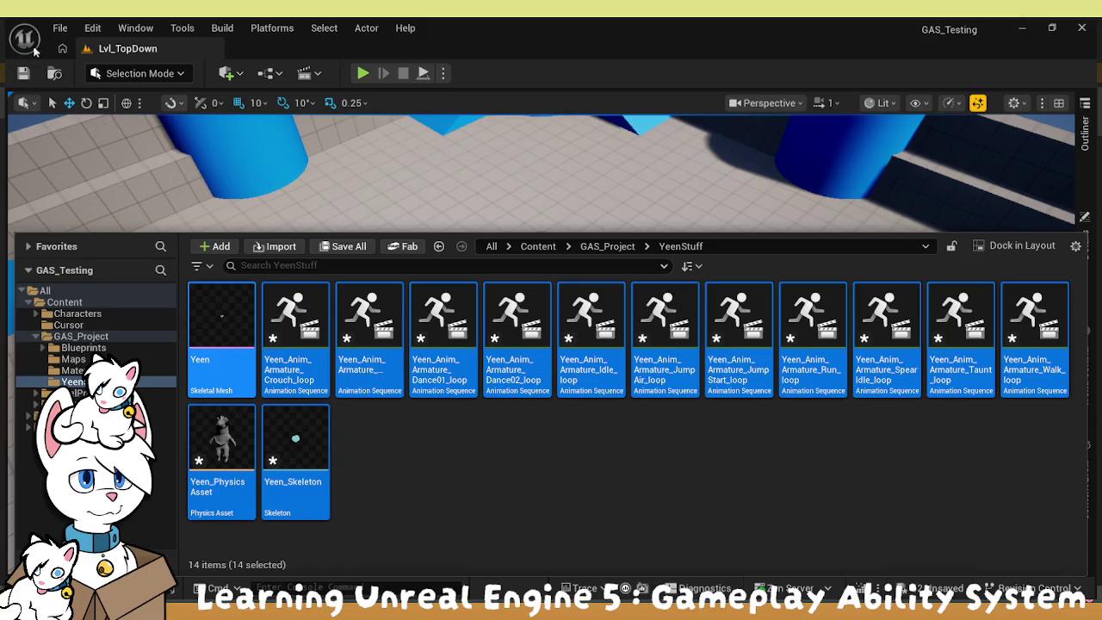
{"action": "left_click", "coordinate": [60, 28]}
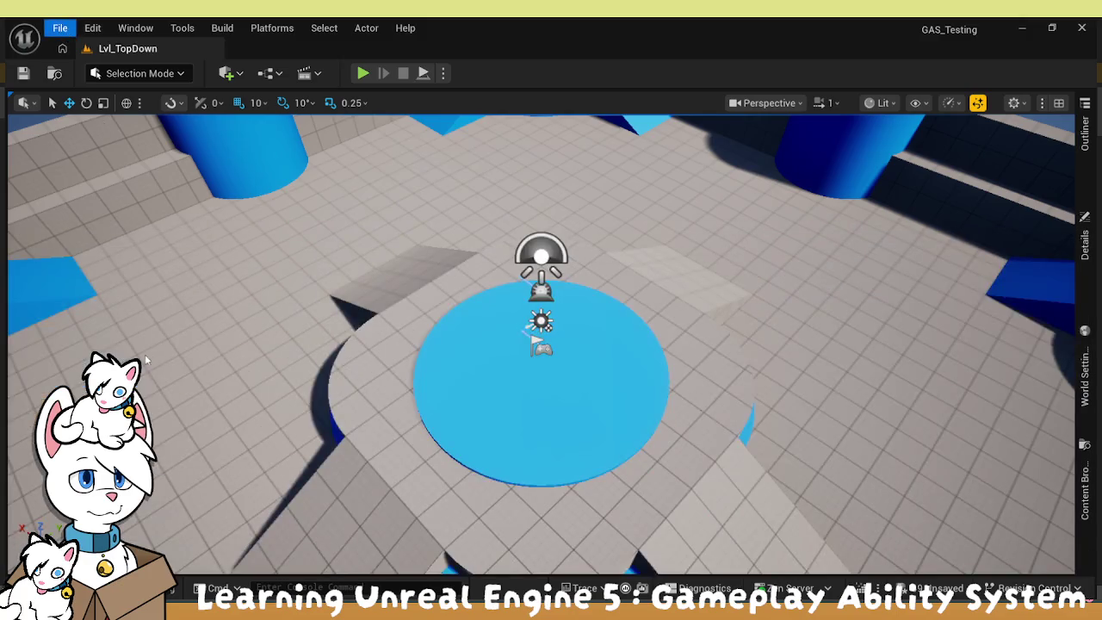
{"action": "key", "text": "ctrl+space"}
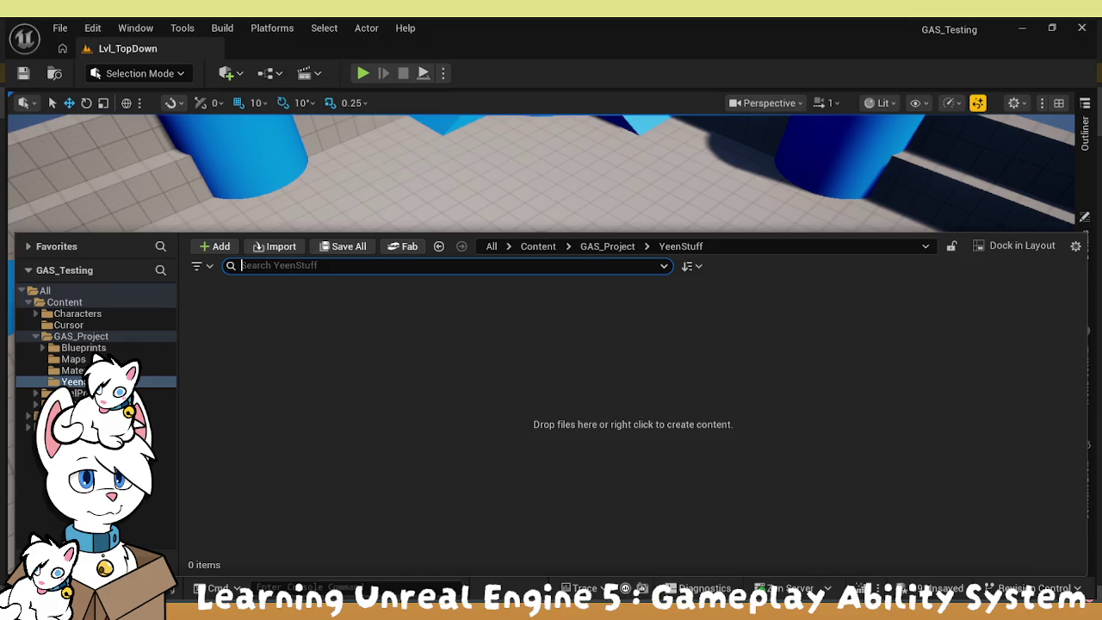
{"action": "left_click", "coordinate": [466, 542]}
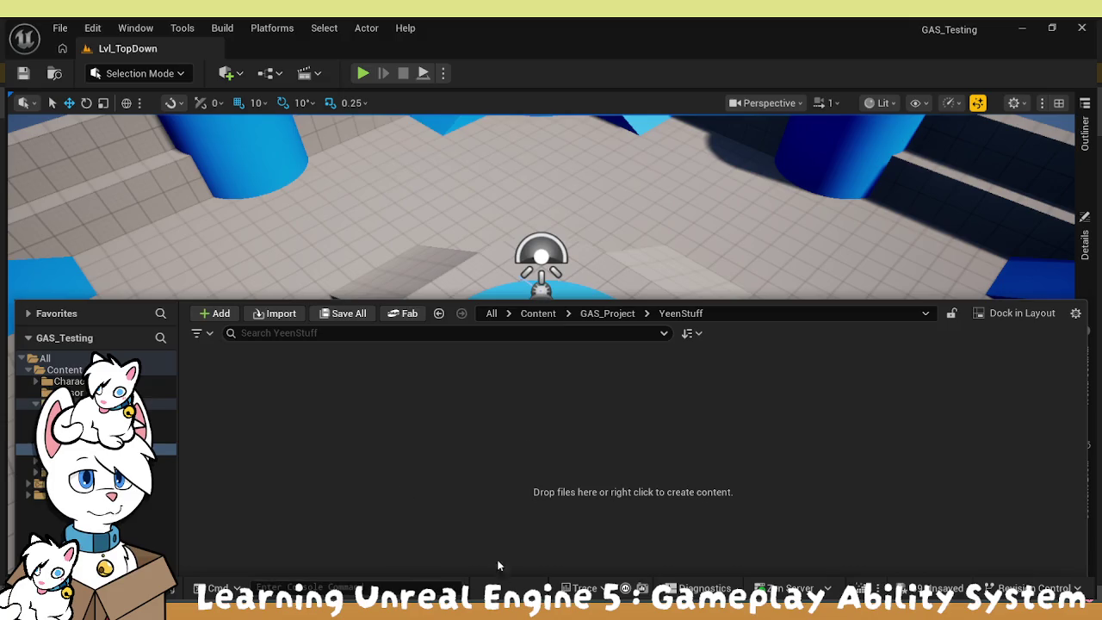
{"action": "left_click", "coordinate": [507, 588]}
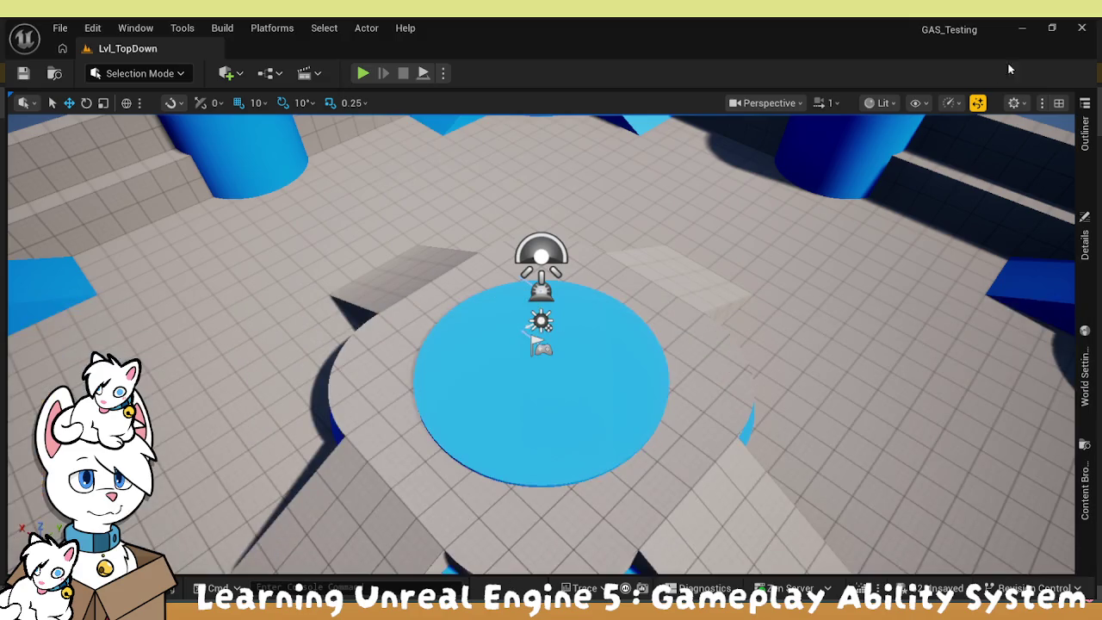
{"action": "key", "text": "ctrl+space"}
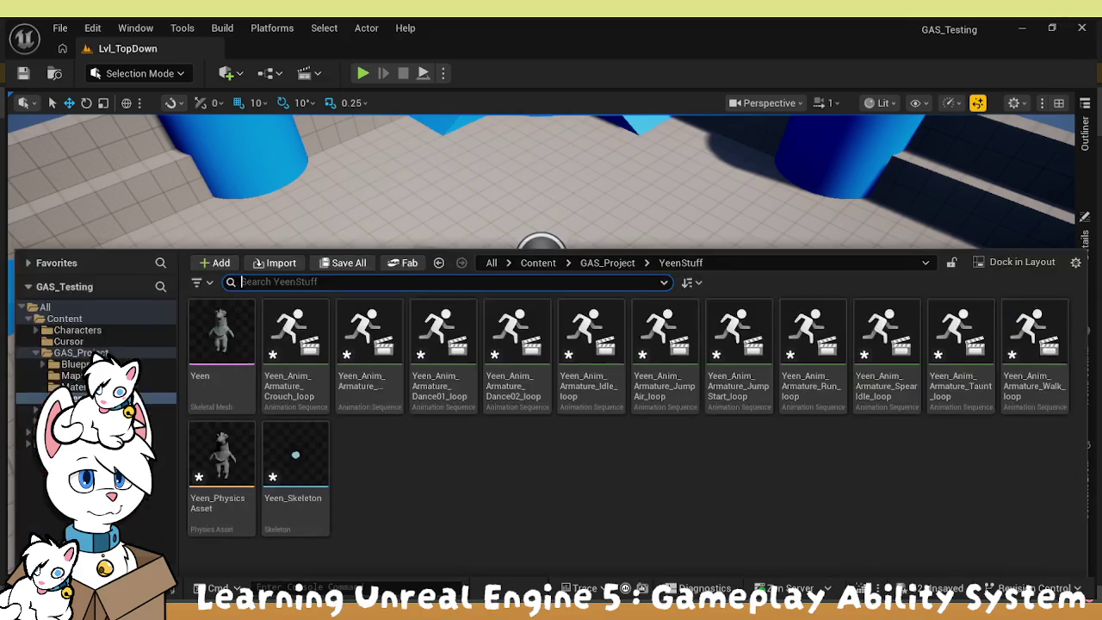
{"action": "left_click", "coordinate": [411, 498]}
{"action": "left_click", "coordinate": [449, 346]}
{"action": "key", "text": "ctrl+space"}
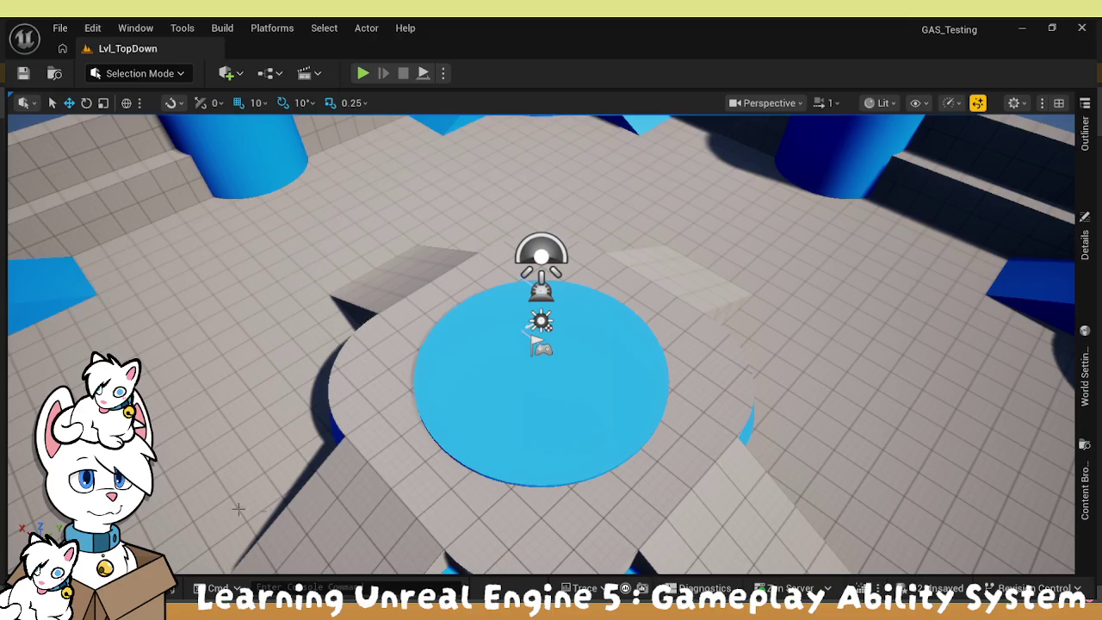
{"action": "key", "text": "ctrl+space"}
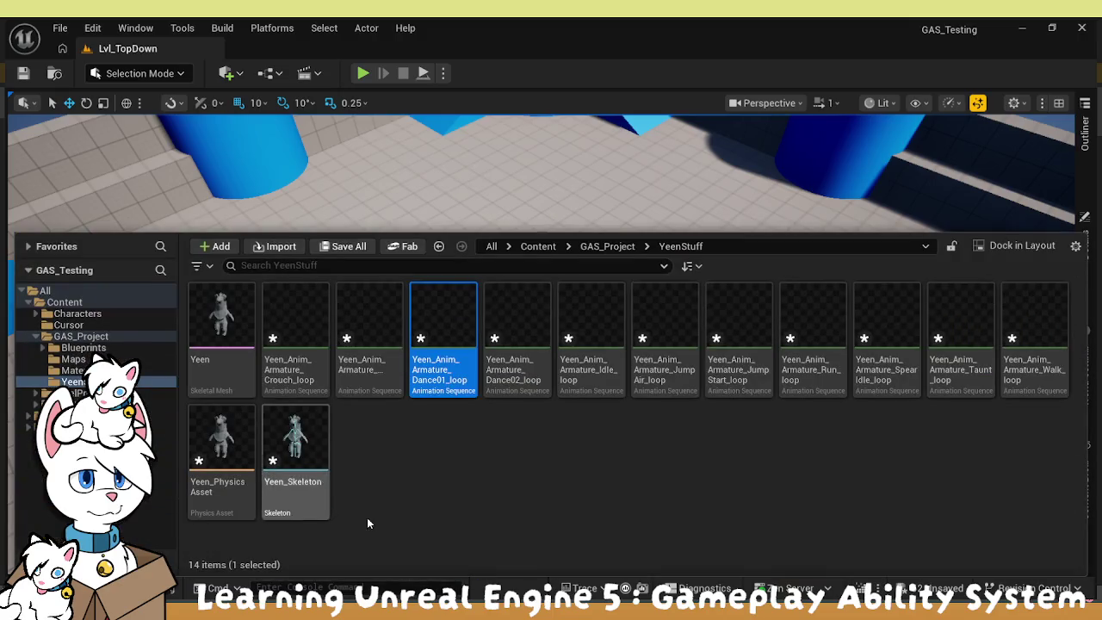
{"action": "left_click", "coordinate": [369, 520]}
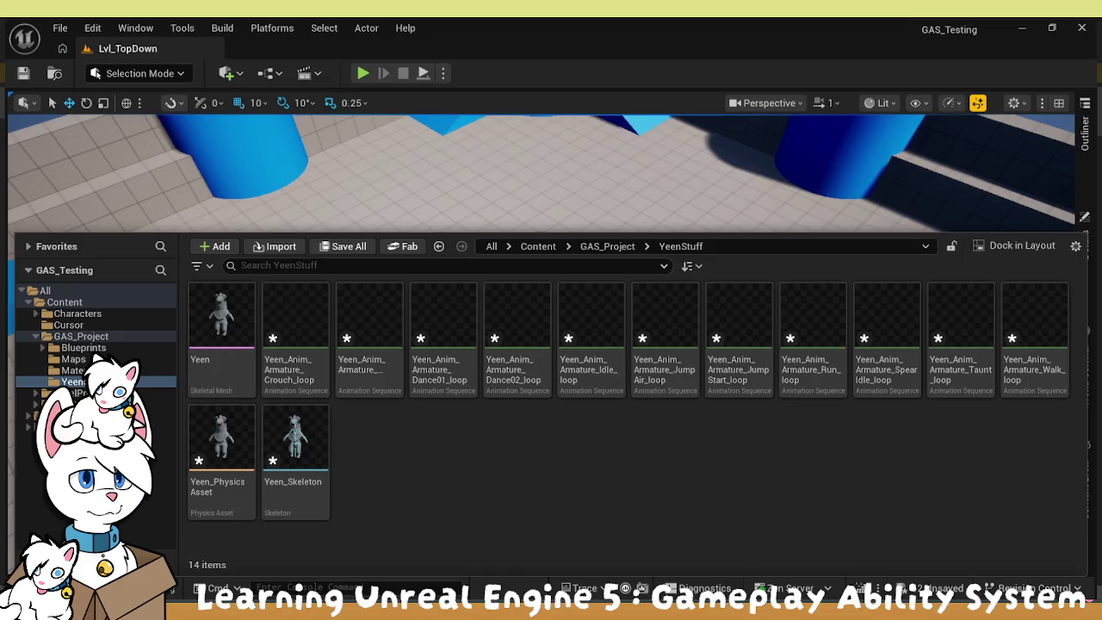
{"action": "key", "text": "ctrl+space"}
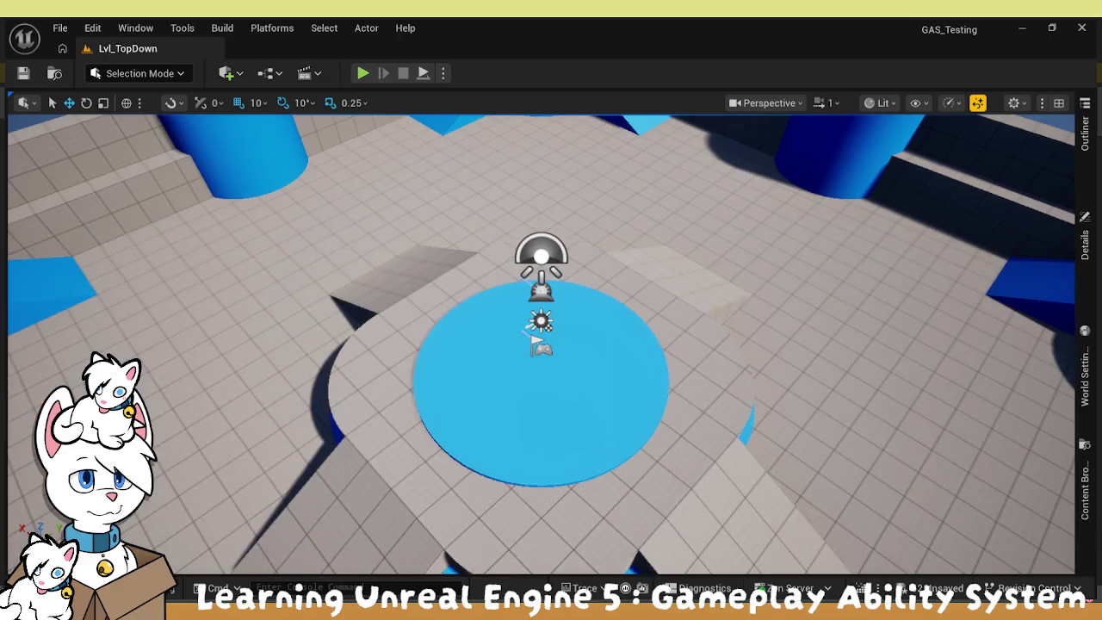
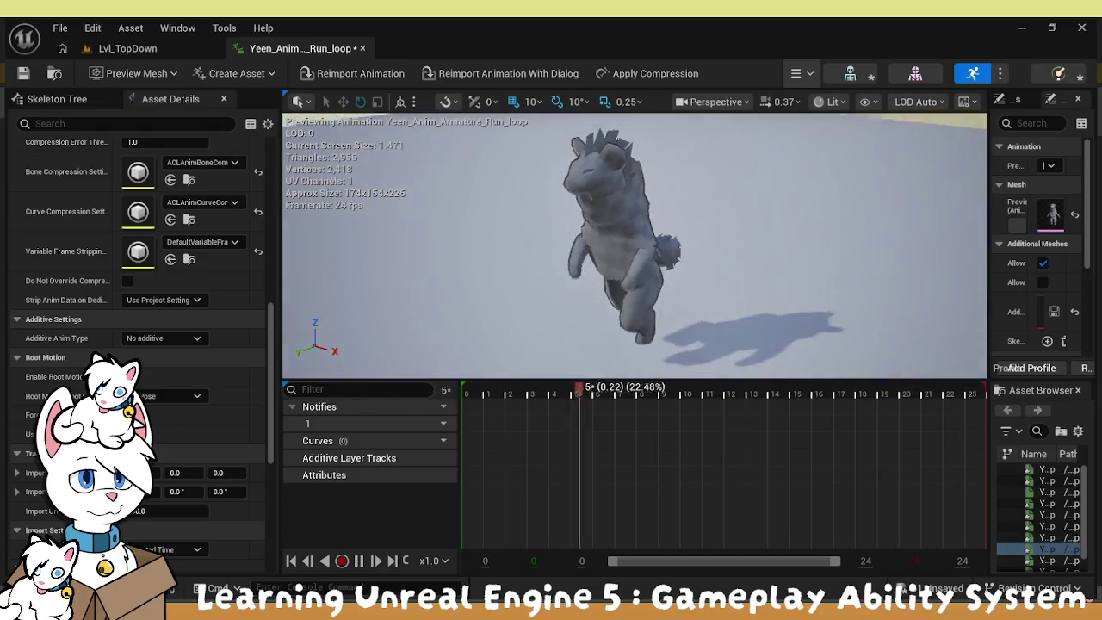
Save the Yeen_Anim_Armature_Run_loop animation from the toolbar after deselecting it in the Content Drawer.
{"action": "key", "text": "ctrl+space"}
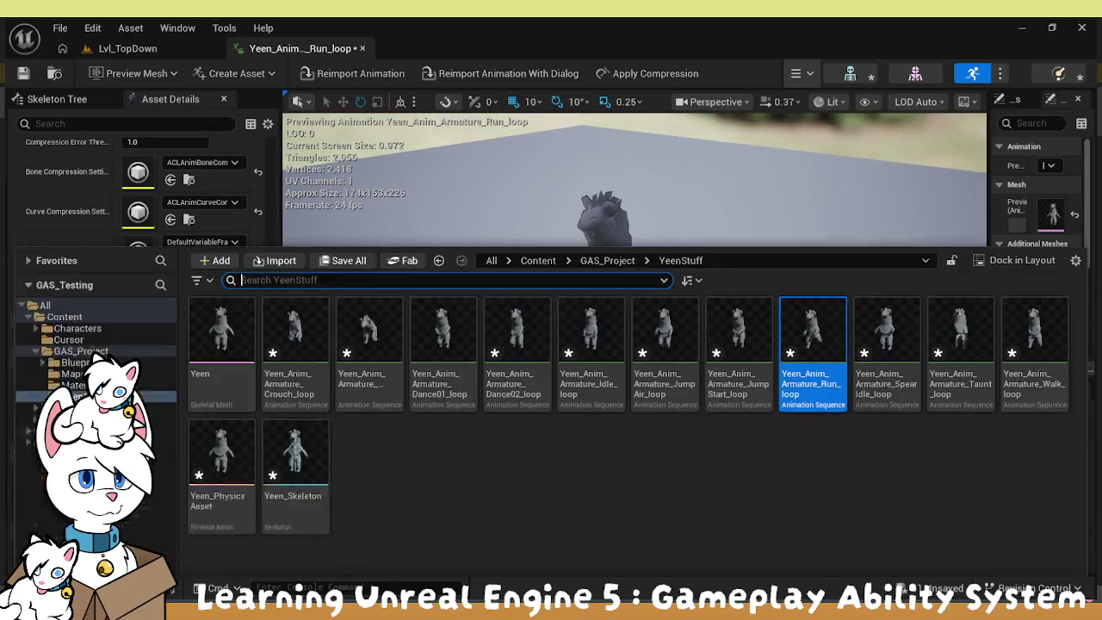
{"action": "left_click", "coordinate": [442, 461]}
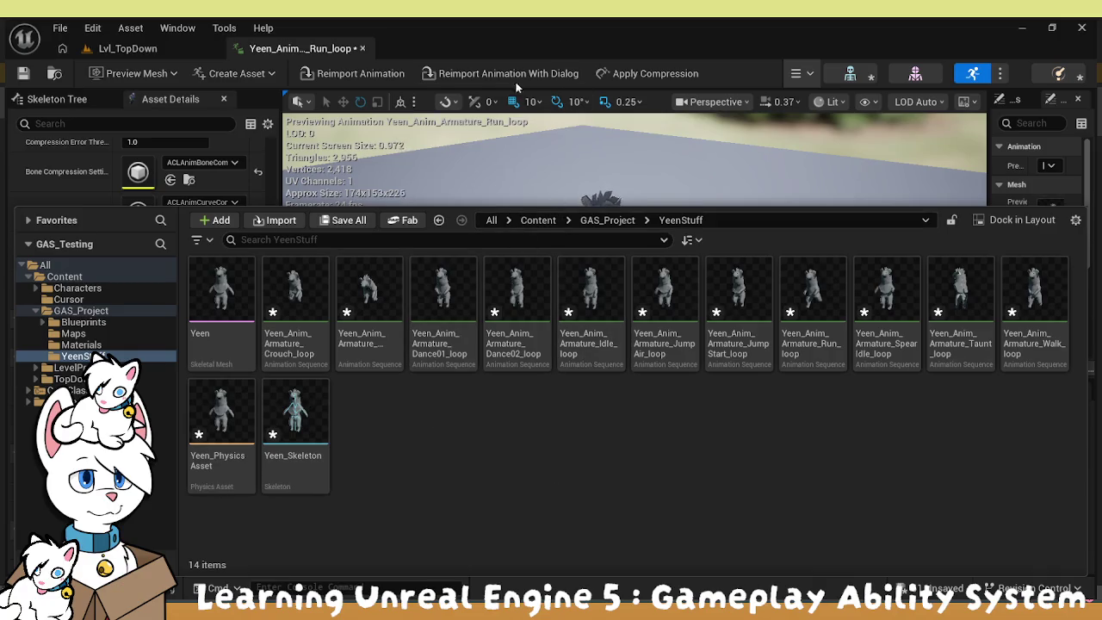
{"action": "left_click", "coordinate": [22, 74]}
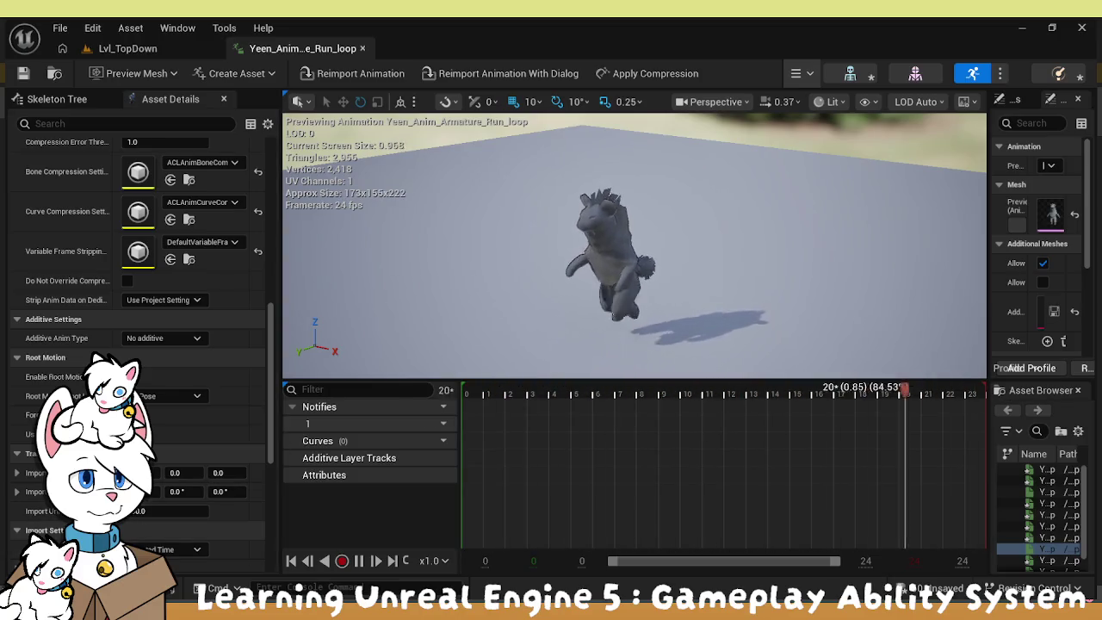
Open the Yeen skeletal mesh from the Content Drawer and bring the preview camera closer to it.
{"action": "key", "text": "ctrl+space"}
{"action": "double_click", "coordinate": [221, 293]}
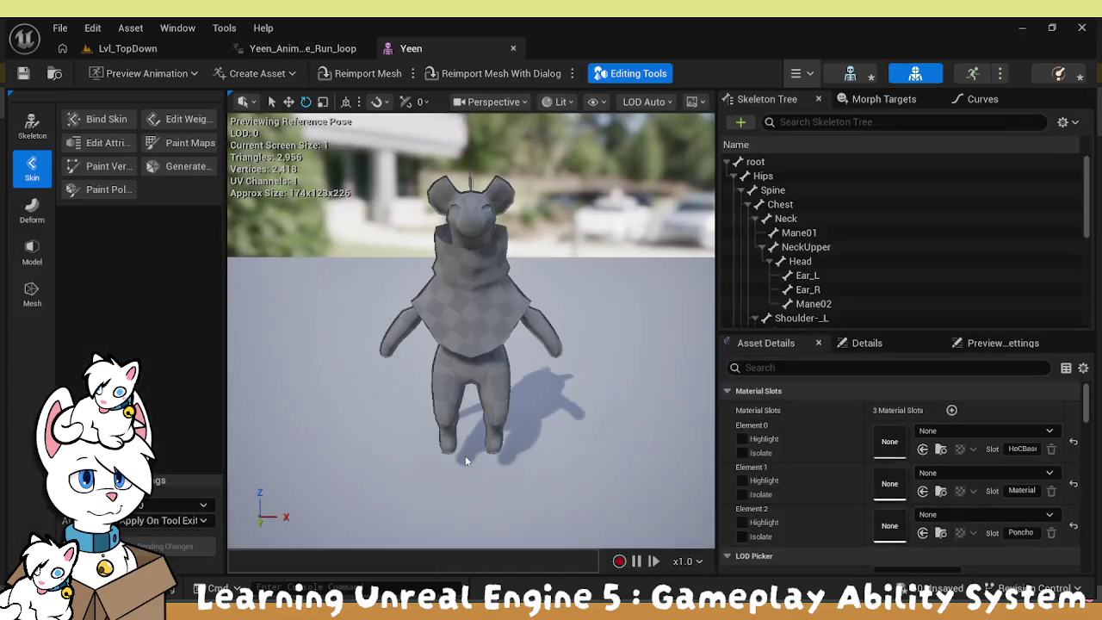
{"action": "mouse_move", "coordinate": [465, 455]}
{"action": "left_mouse_down"}
{"action": "mouse_move", "coordinate": [517, 396]}
{"action": "mouse_move", "coordinate": [525, 448]}
{"action": "mouse_move", "coordinate": [525, 404]}
{"action": "mouse_move", "coordinate": [435, 405]}
{"action": "left_mouse_up"}
{"action": "key", "text": "ctrl+space"}
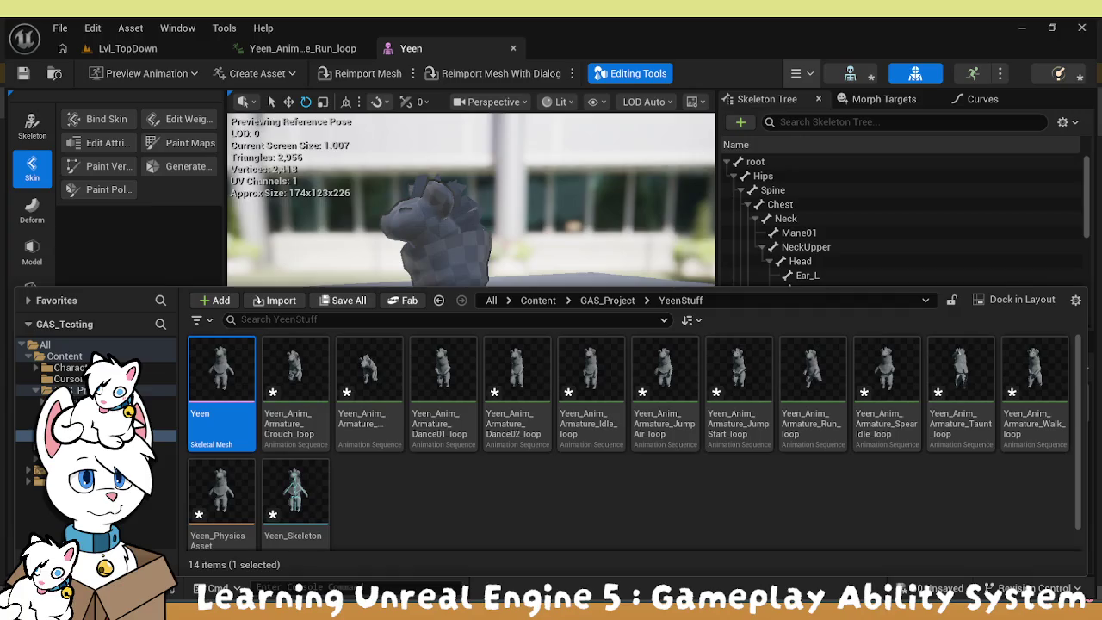
Select the YeenStuff folder in the Content Drawer tree.
{"action": "left_click", "coordinate": [95, 435]}
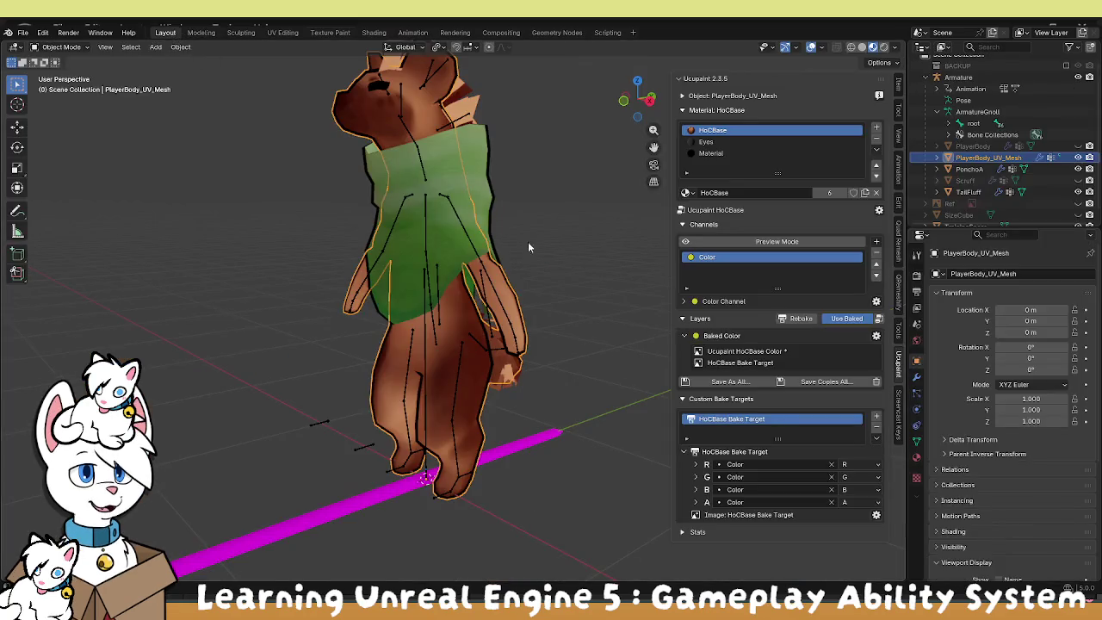
Select PonchoA, switch to the Poncho material, and add a Blank Poncho Bake Target.
{"action": "left_click", "coordinate": [469, 152]}
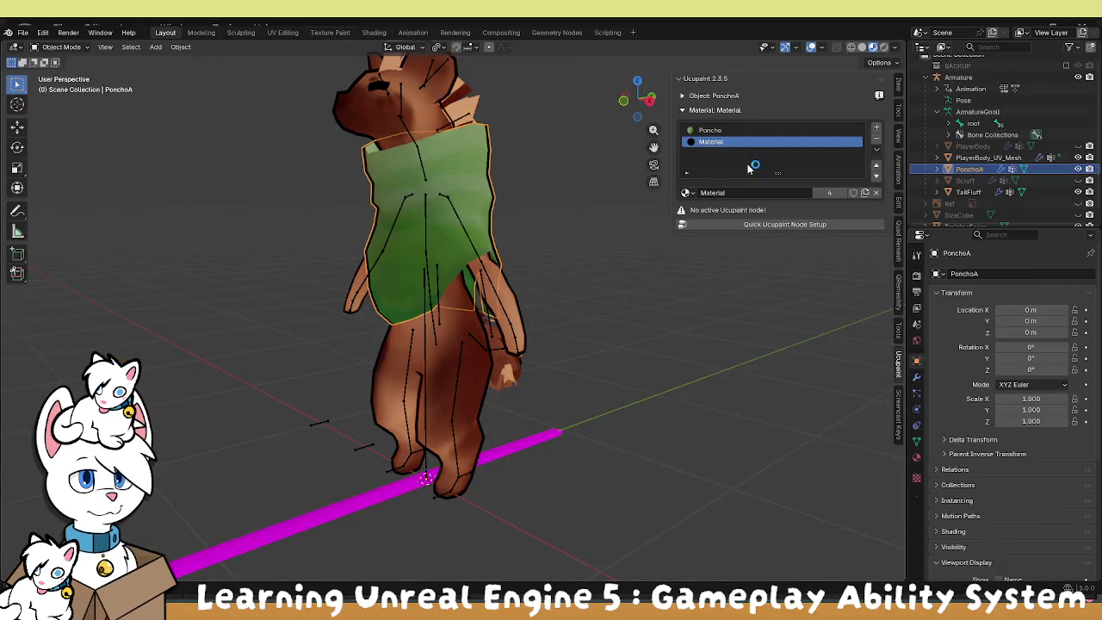
{"action": "left_click", "coordinate": [760, 130]}
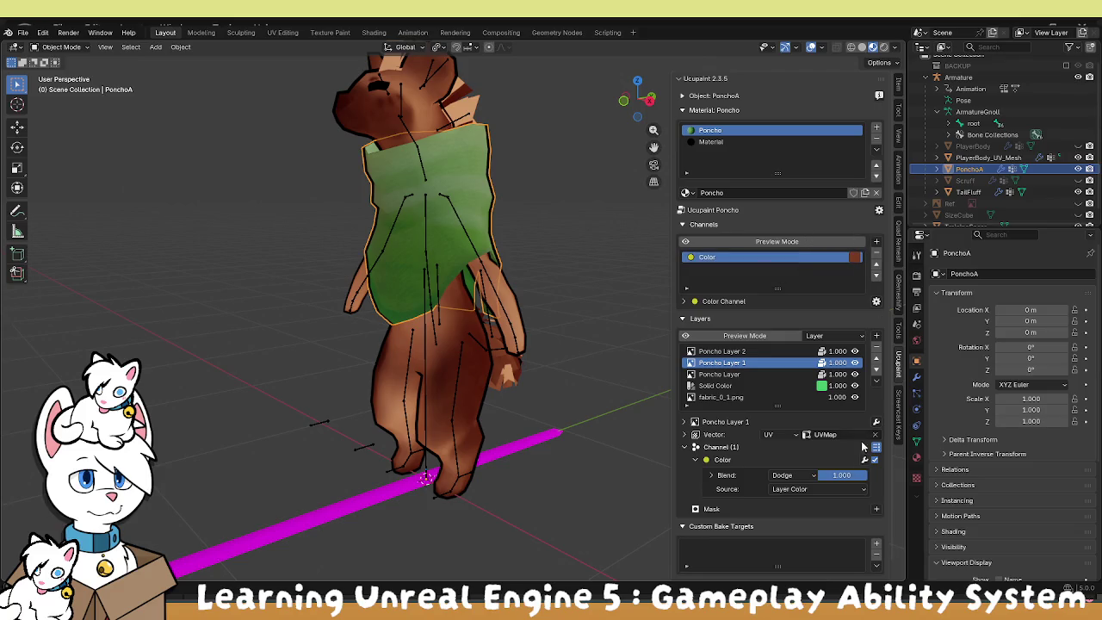
{"action": "scroll", "coordinate": [871, 551], "scroll_direction": "down", "scroll_amount": 1}
{"action": "left_click", "coordinate": [876, 530]}
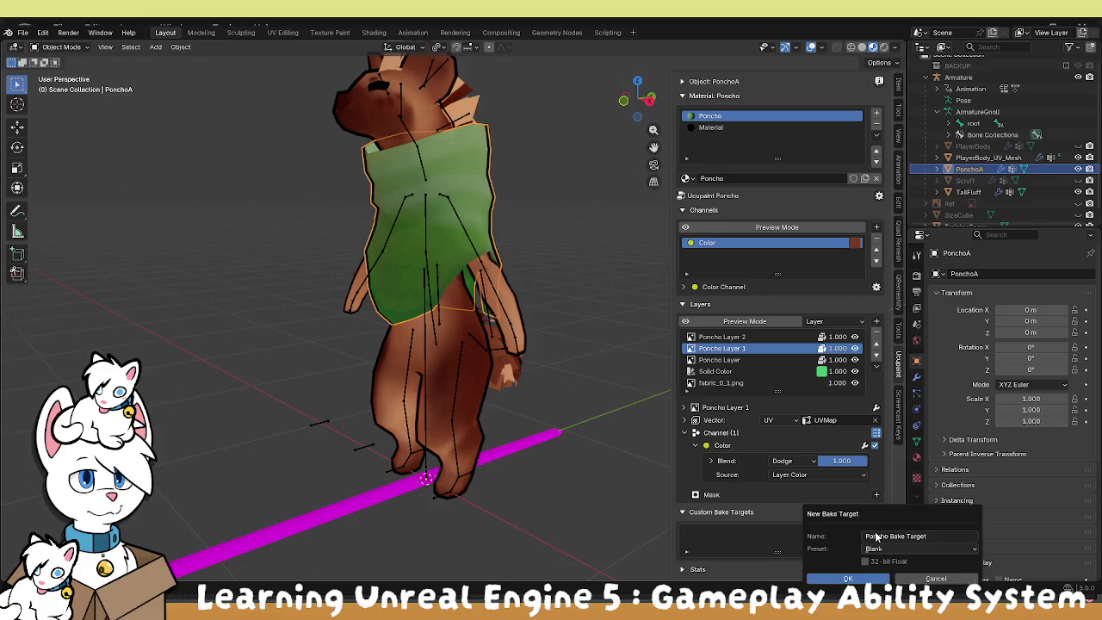
{"action": "left_click", "coordinate": [890, 551]}
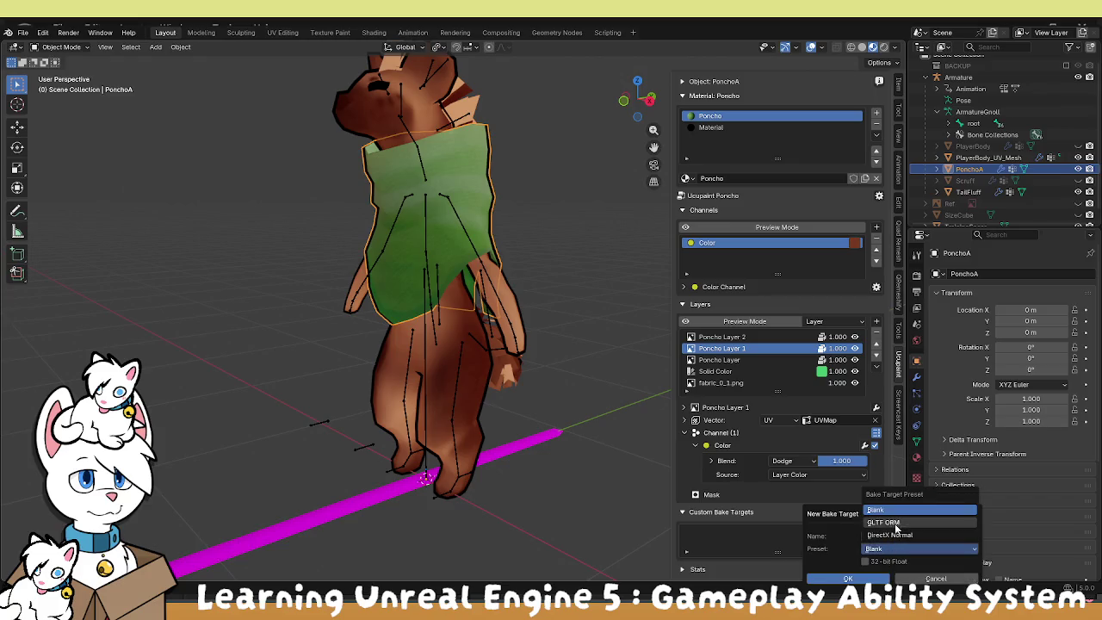
{"action": "left_click", "coordinate": [888, 511]}
{"action": "left_click", "coordinate": [848, 578]}
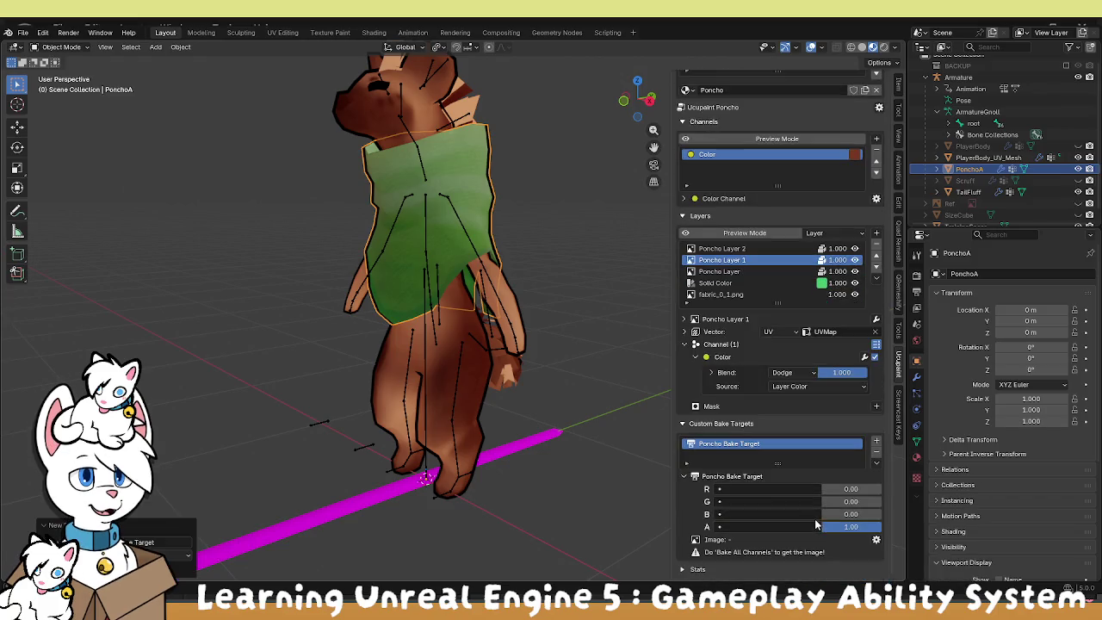
Set the red, green, blue and alpha channel sources to Color.
{"action": "left_click", "coordinate": [788, 488]}
{"action": "left_click", "coordinate": [761, 493]}
{"action": "left_click", "coordinate": [761, 498]}
{"action": "left_click", "coordinate": [761, 514]}
{"action": "left_click", "coordinate": [749, 394]}
{"action": "left_click", "coordinate": [758, 527]}
{"action": "left_click", "coordinate": [754, 403]}
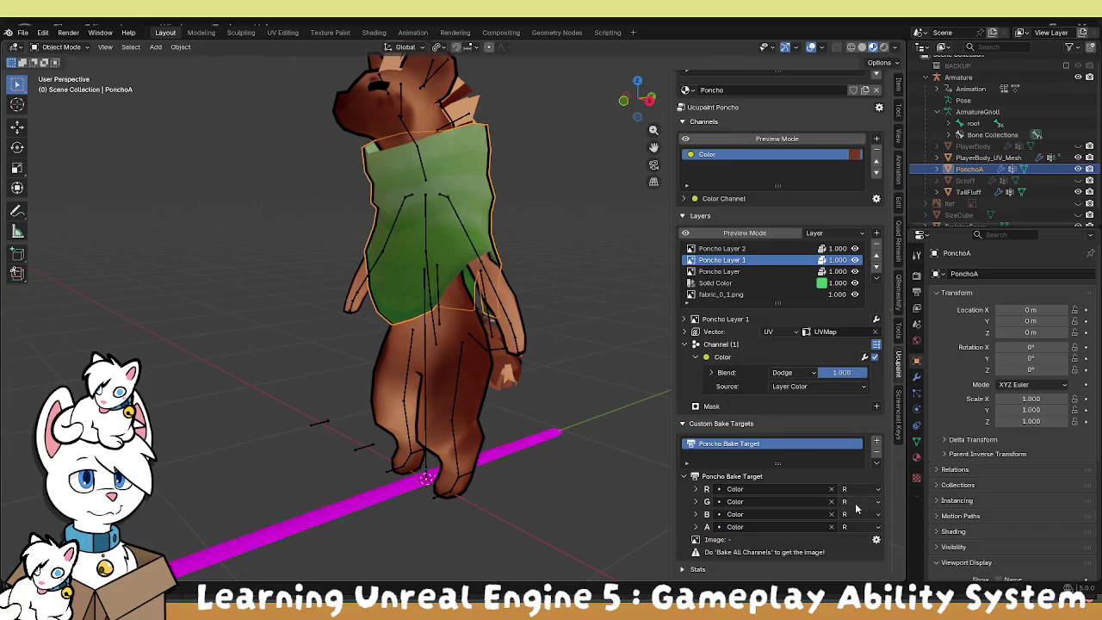
Assign the G, B and A components to the green, blue and alpha channels.
{"action": "left_click", "coordinate": [852, 501]}
{"action": "left_click", "coordinate": [856, 517]}
{"action": "left_click", "coordinate": [846, 513]}
{"action": "left_click", "coordinate": [855, 538]}
{"action": "left_click", "coordinate": [855, 527]}
{"action": "left_click", "coordinate": [848, 514]}
Check the bake target and Color channel options, then bring up Bake All Channels.
{"action": "left_click", "coordinate": [876, 465]}
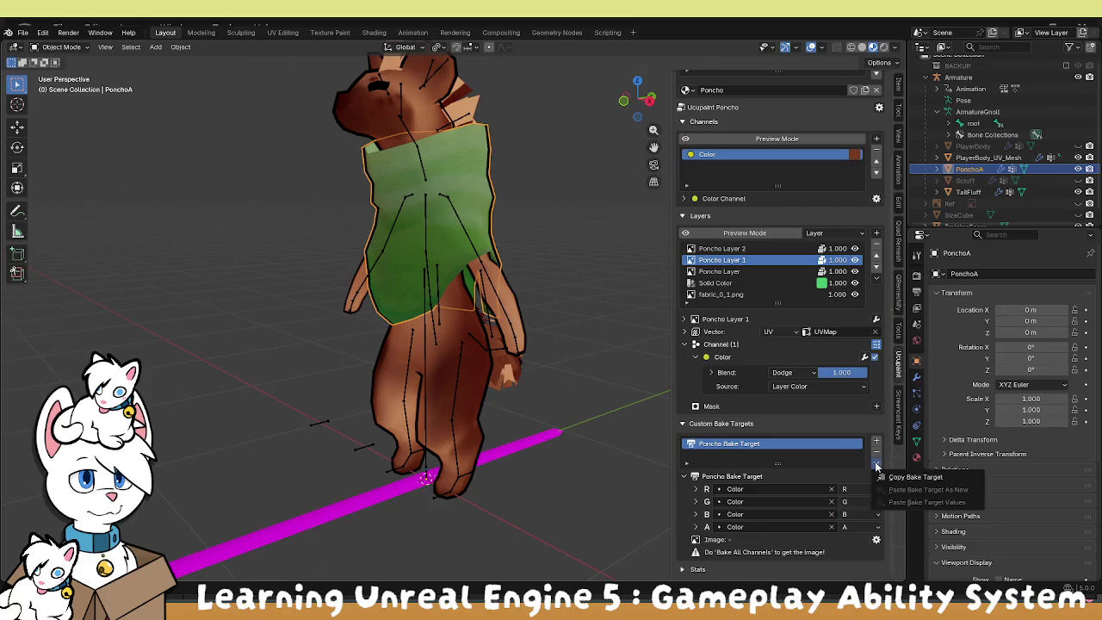
{"action": "right_click", "coordinate": [779, 449]}
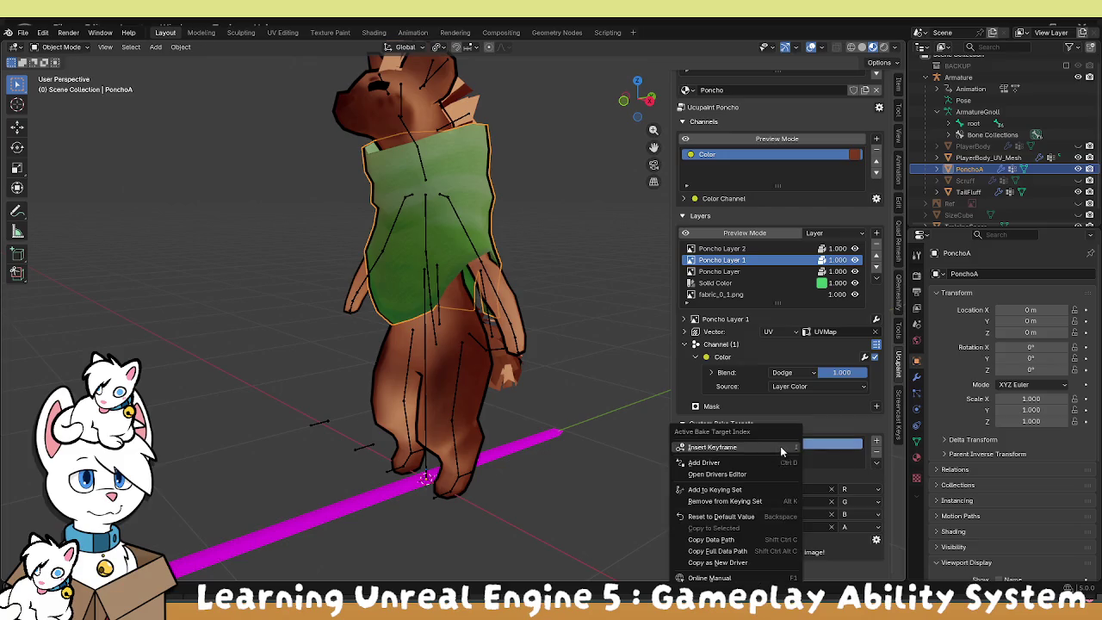
{"action": "left_click", "coordinate": [879, 487]}
{"action": "left_click", "coordinate": [877, 539]}
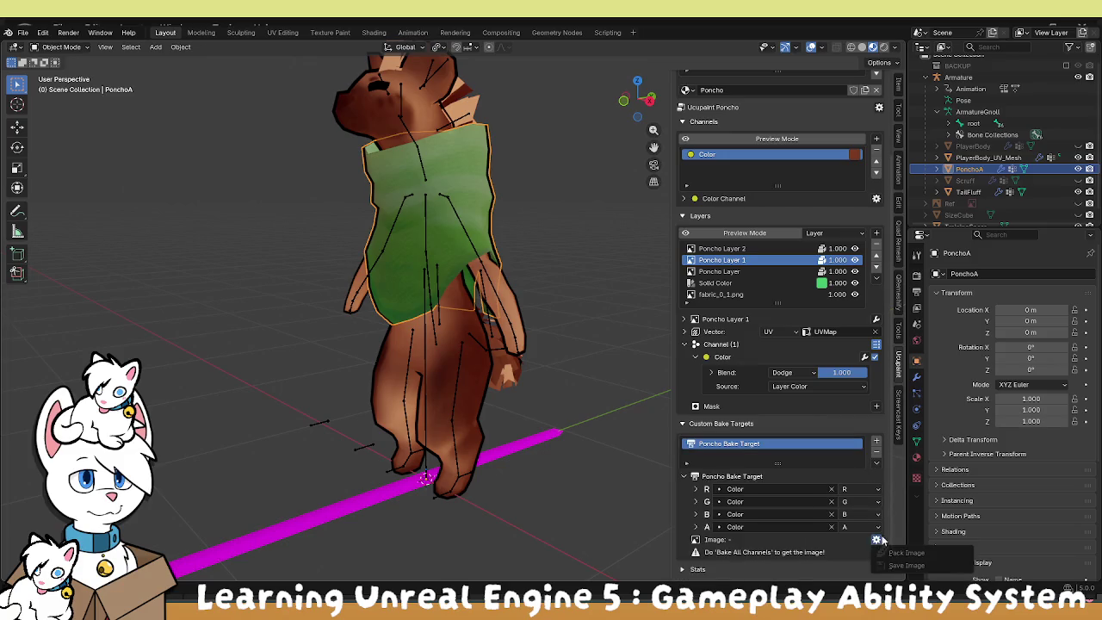
{"action": "left_click", "coordinate": [876, 199]}
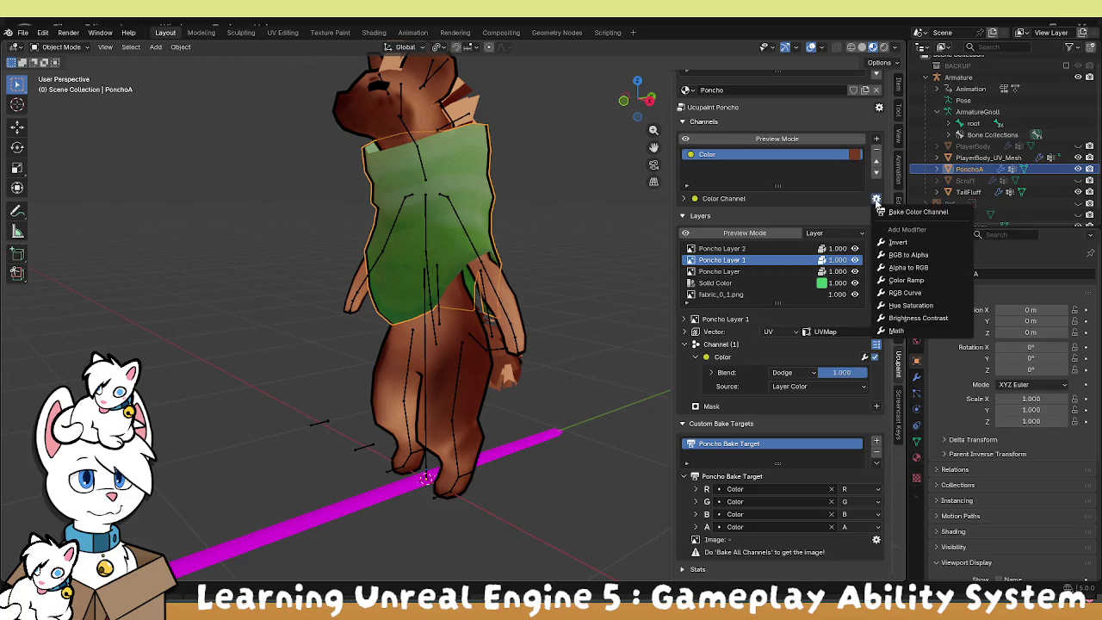
{"action": "left_click", "coordinate": [879, 108]}
{"action": "left_click", "coordinate": [899, 121]}
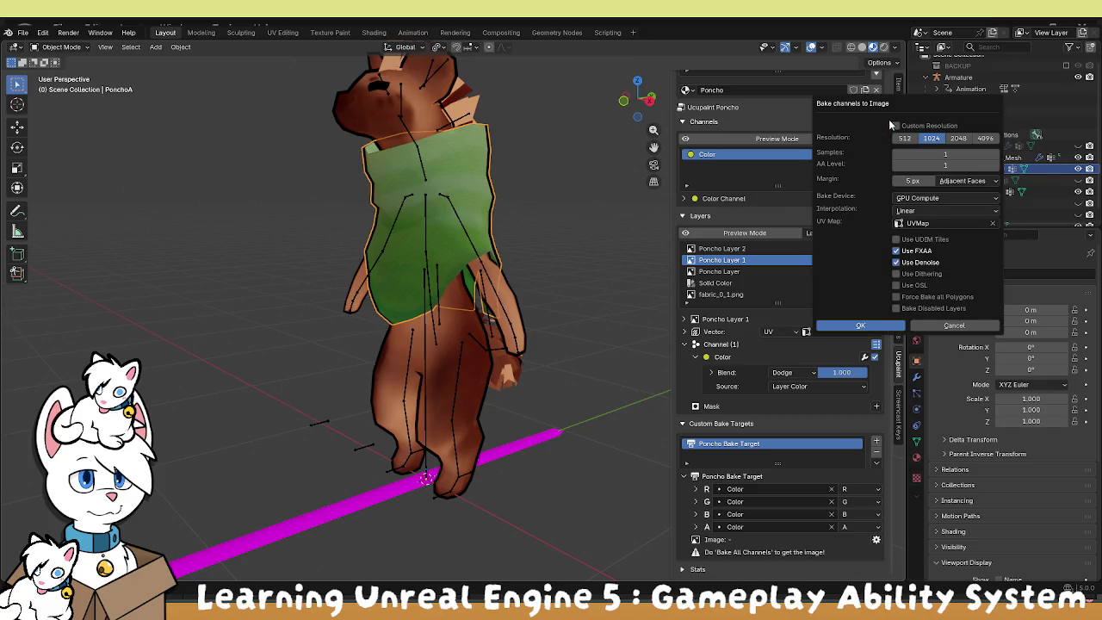
Run the bake, then display the Poncho Bake Target image in the Texture Paint workspace.
{"action": "left_click", "coordinate": [872, 330]}
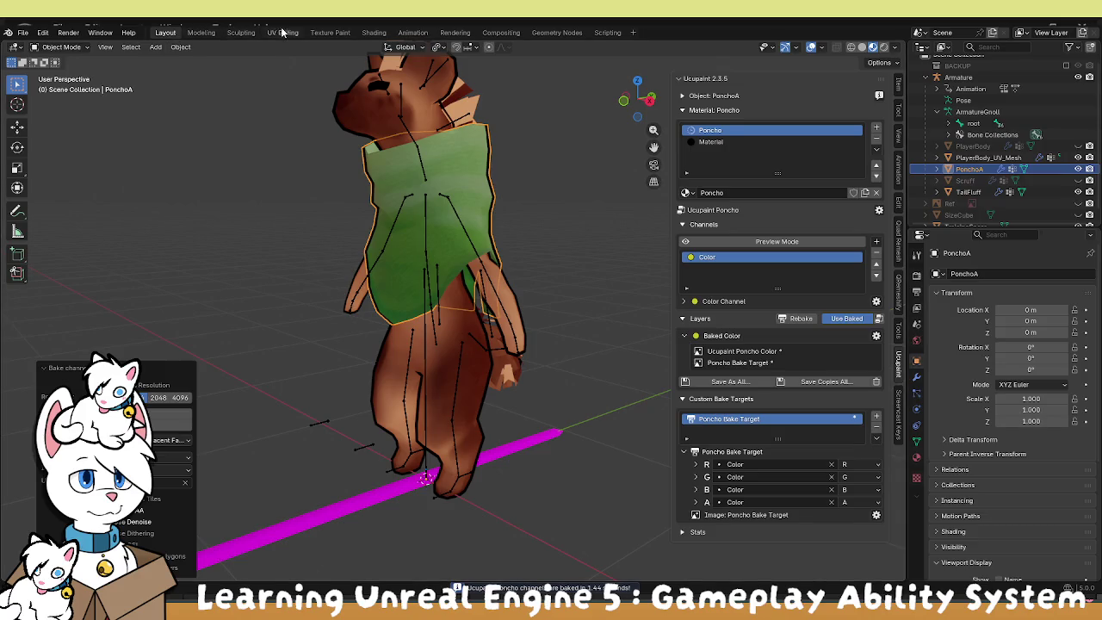
{"action": "left_click", "coordinate": [328, 33]}
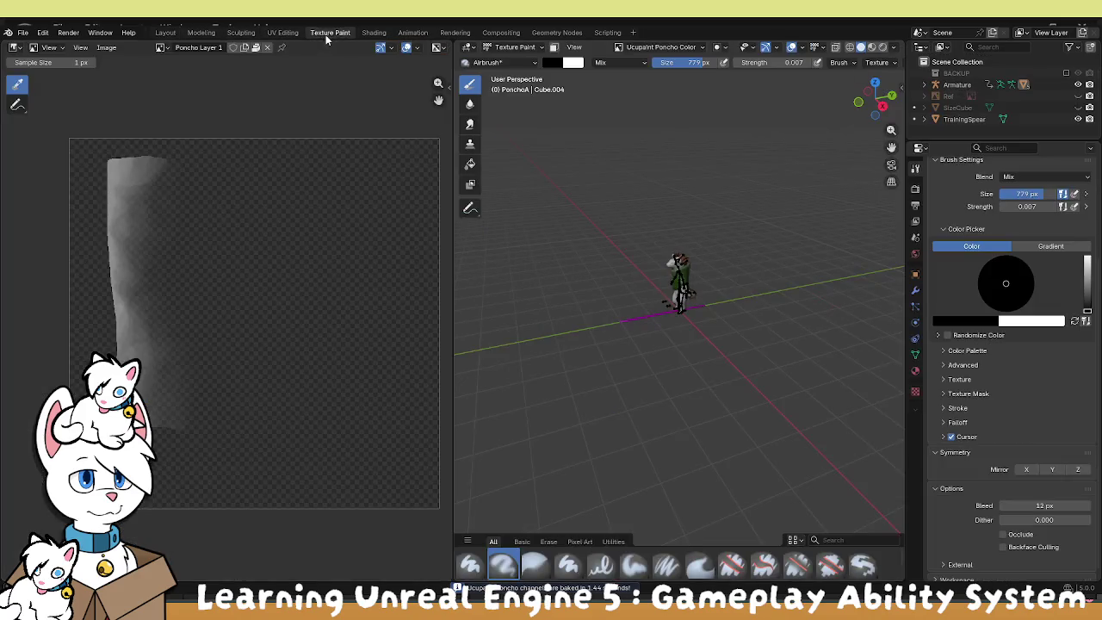
{"action": "left_click", "coordinate": [163, 47]}
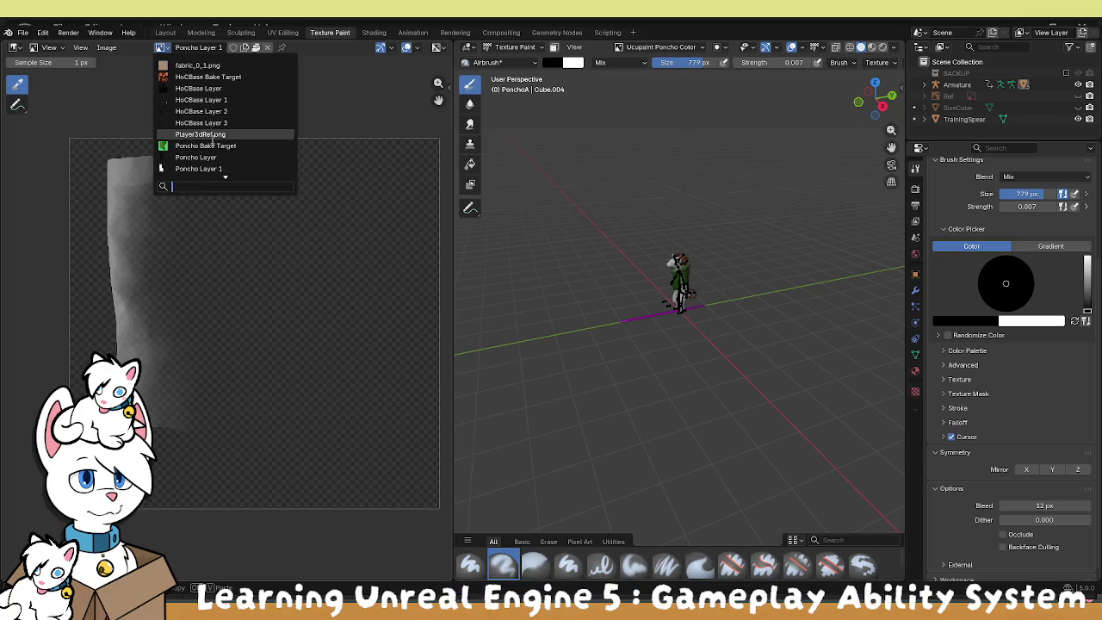
{"action": "left_click", "coordinate": [211, 145]}
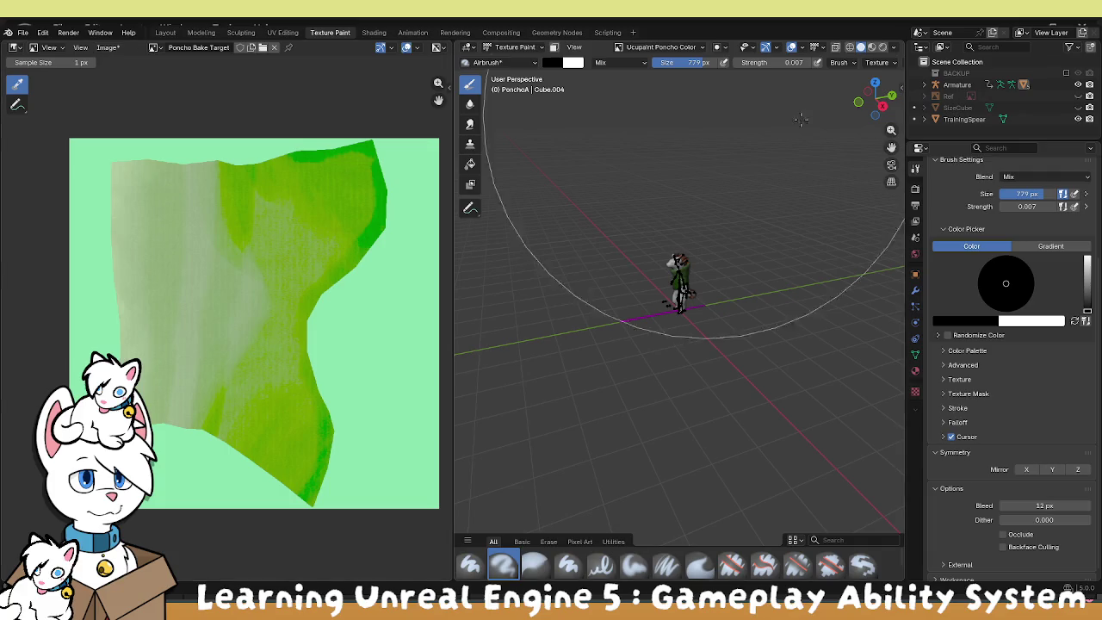
Show the sidebar's Ucupaint tab and open the gear options for Ucupaint Poncho.
{"action": "left_click", "coordinate": [899, 88]}
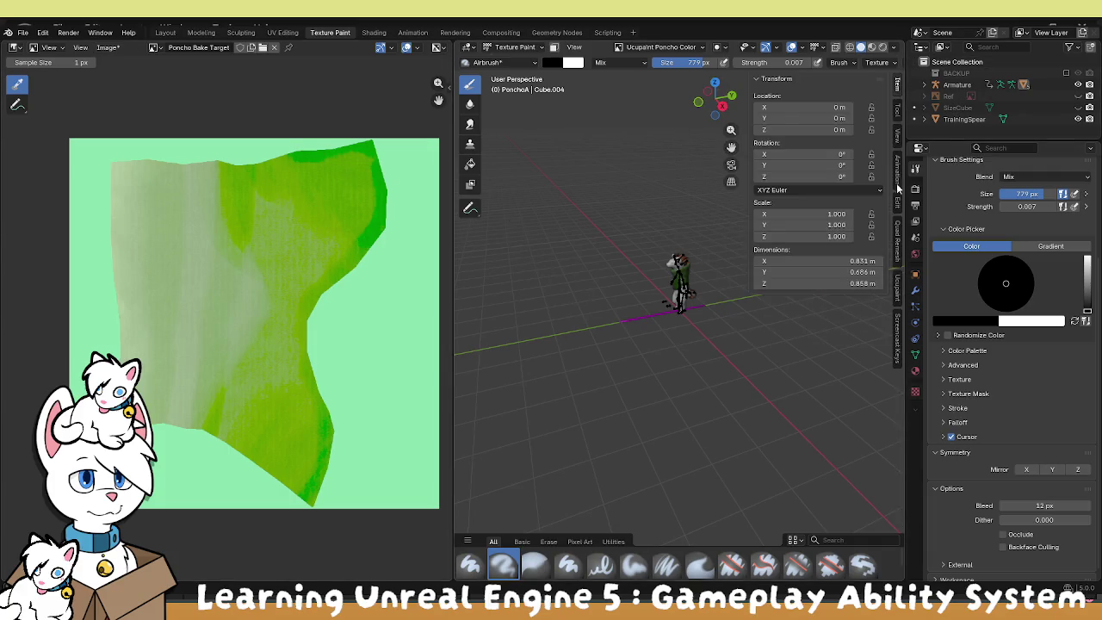
{"action": "left_click", "coordinate": [897, 291]}
{"action": "scroll", "coordinate": [887, 430], "scroll_direction": "down", "scroll_amount": 1}
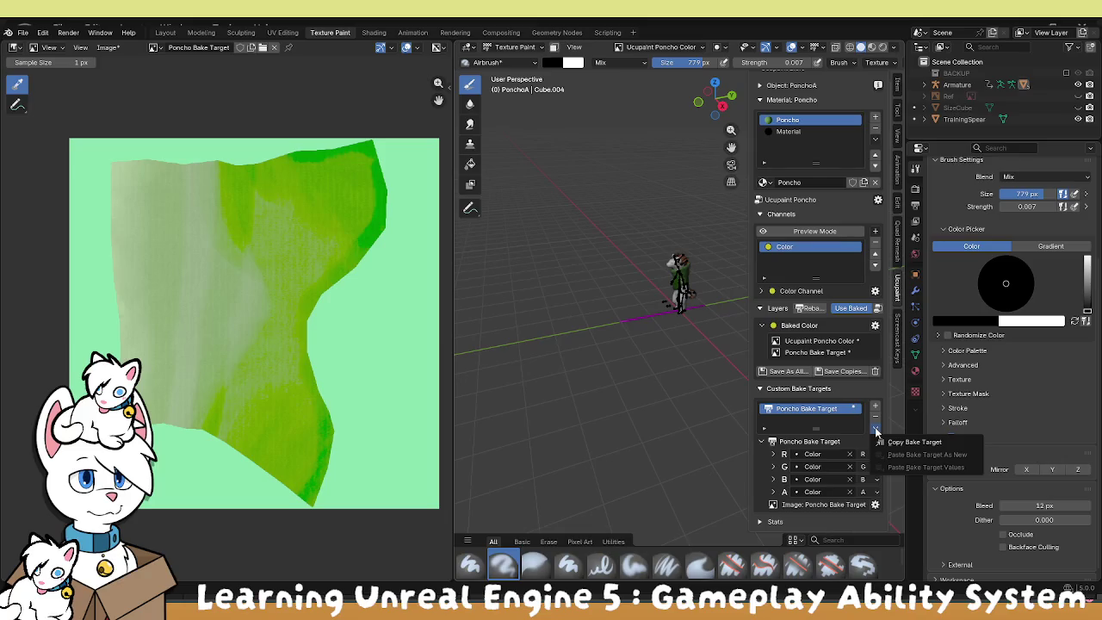
{"action": "scroll", "coordinate": [875, 196], "scroll_direction": "up", "scroll_amount": 1}
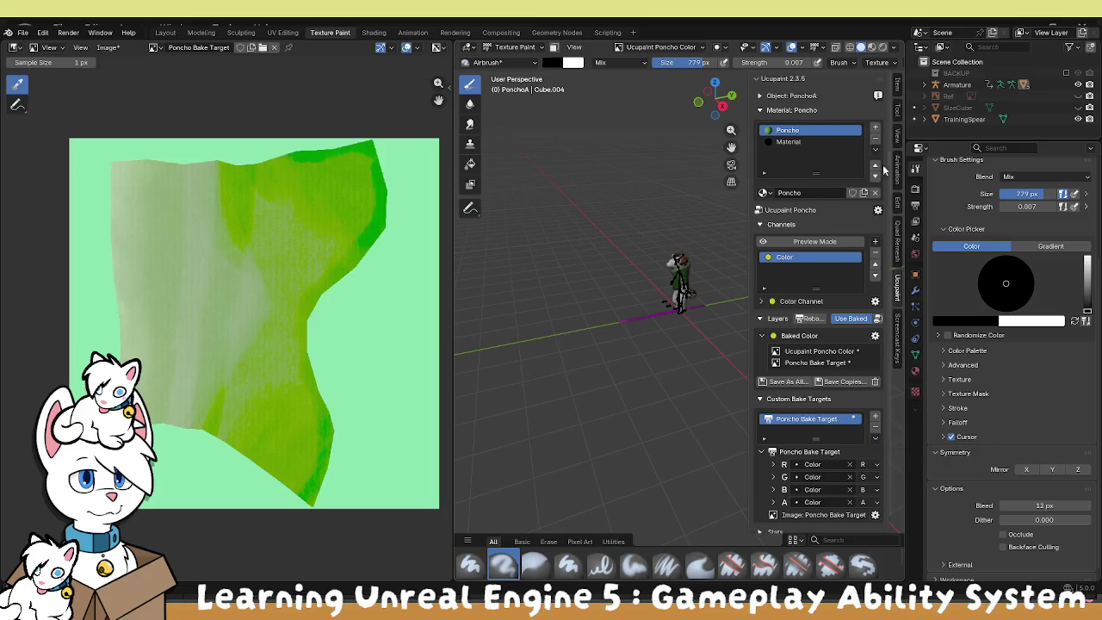
{"action": "left_click", "coordinate": [878, 210]}
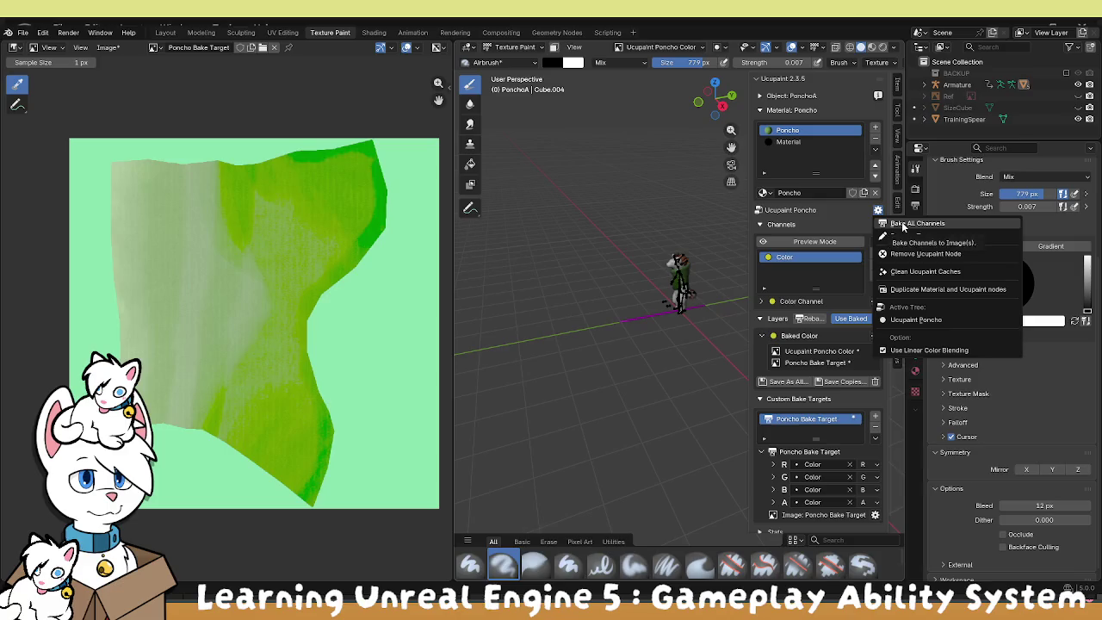
Bake all channels with Linear interpolation and an enlarged Extend margin.
{"action": "left_click", "coordinate": [904, 225]}
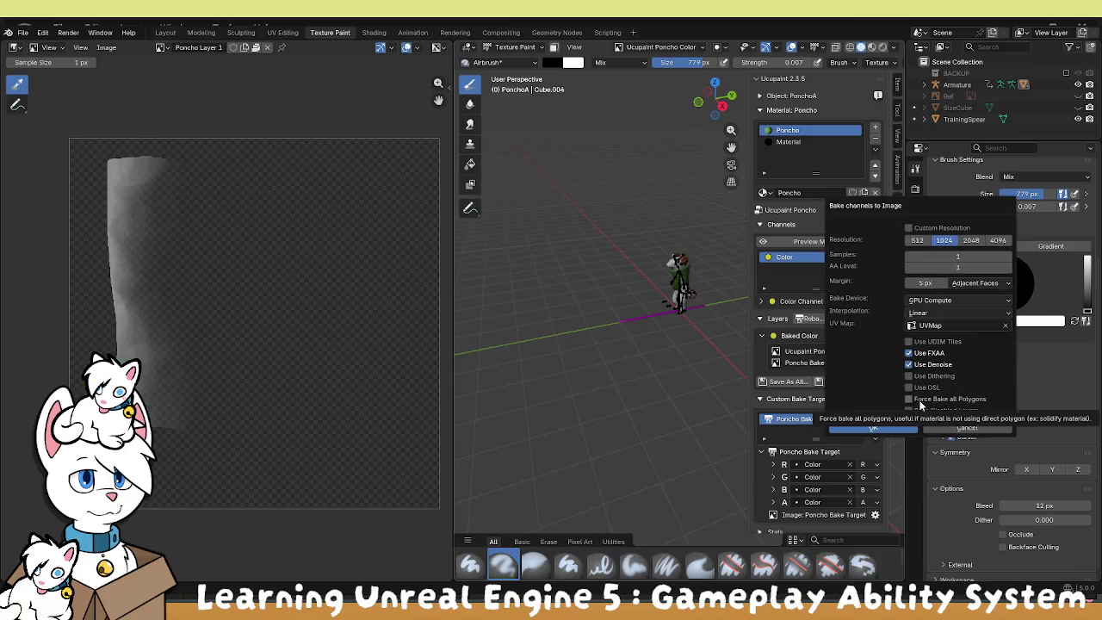
{"action": "left_click", "coordinate": [932, 312]}
{"action": "left_click", "coordinate": [932, 320]}
{"action": "left_click", "coordinate": [974, 284]}
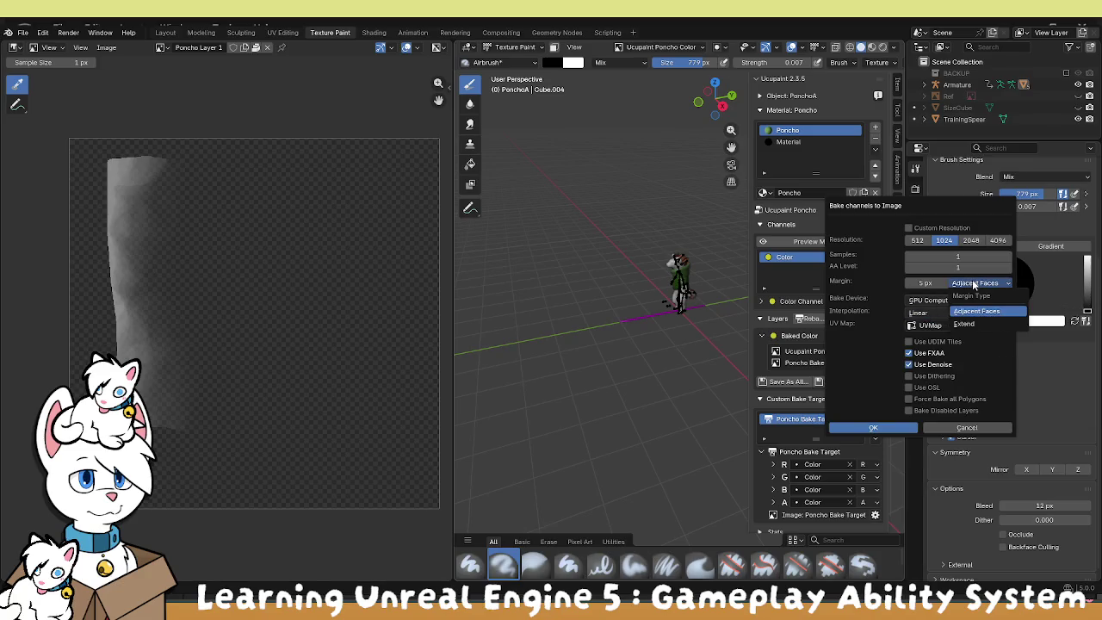
{"action": "left_click", "coordinate": [972, 322]}
{"action": "mouse_move", "coordinate": [925, 283]}
{"action": "left_mouse_down"}
{"action": "mouse_move", "coordinate": [1033, 283]}
{"action": "mouse_move", "coordinate": [947, 284]}
{"action": "left_mouse_up"}
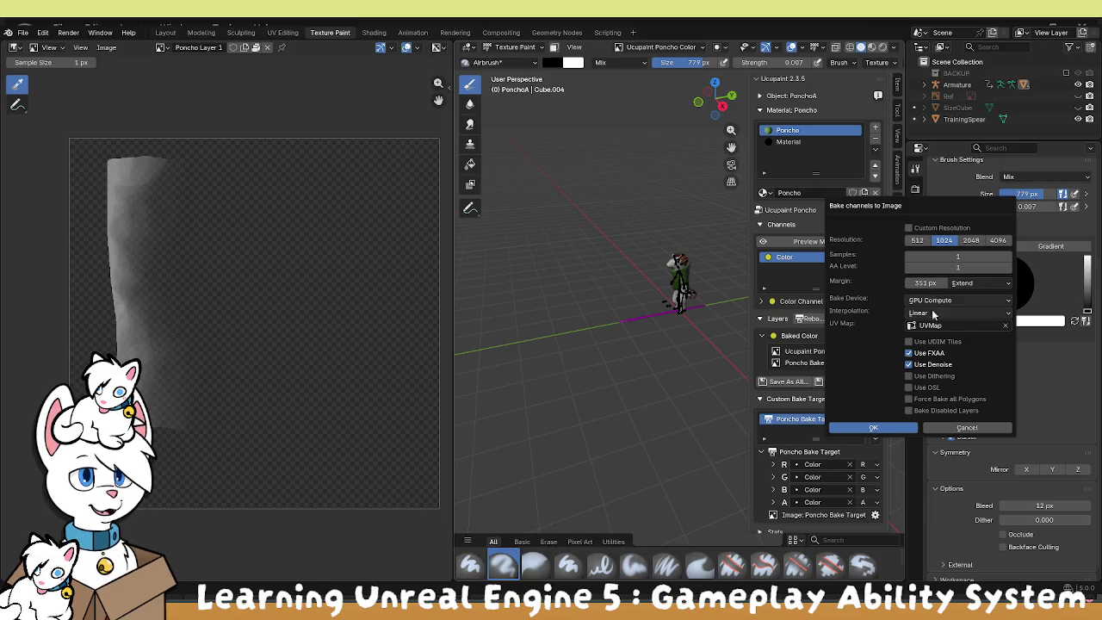
{"action": "left_click", "coordinate": [859, 427]}
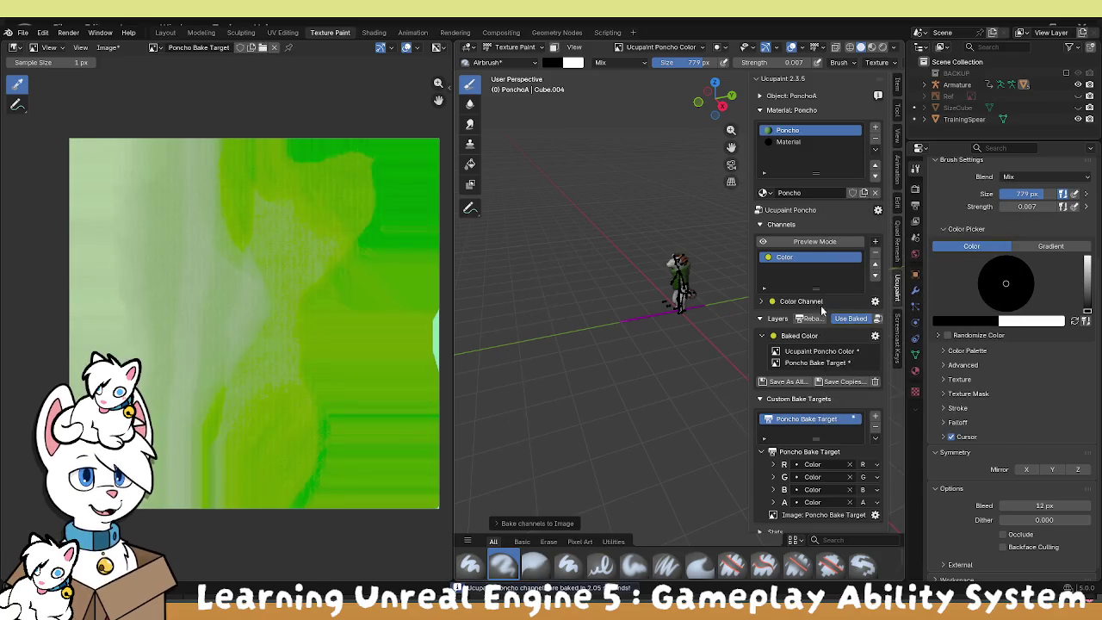
Rebake all channels with the margin widened to 417 px.
{"action": "left_click", "coordinate": [878, 211]}
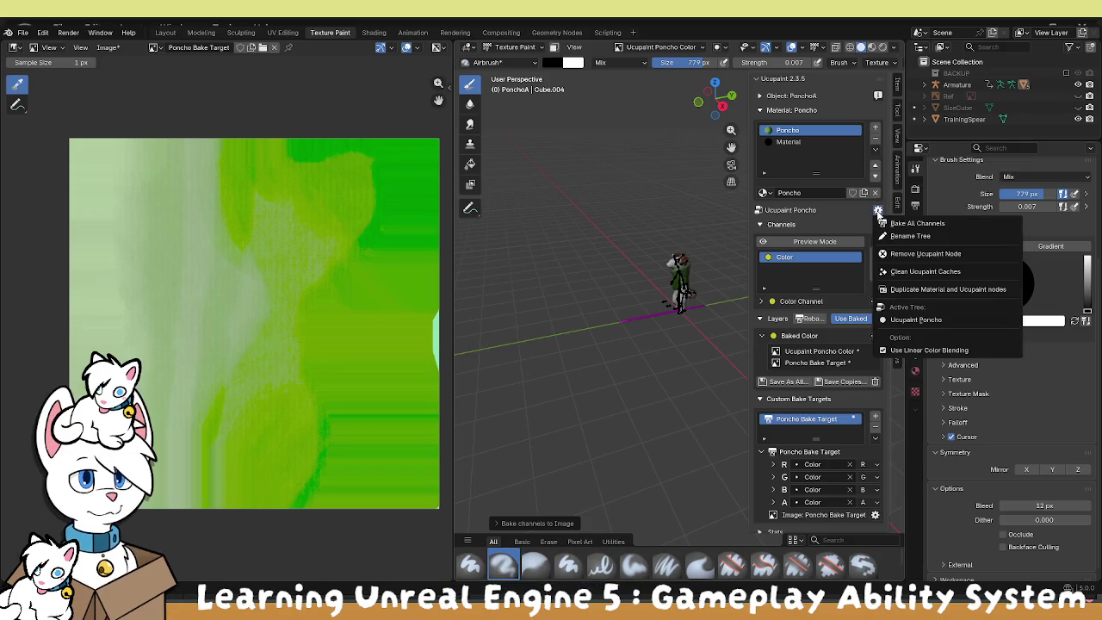
{"action": "left_click", "coordinate": [888, 222]}
{"action": "left_click_drag", "start_coordinate": [910, 280], "coordinate": [938, 280]}
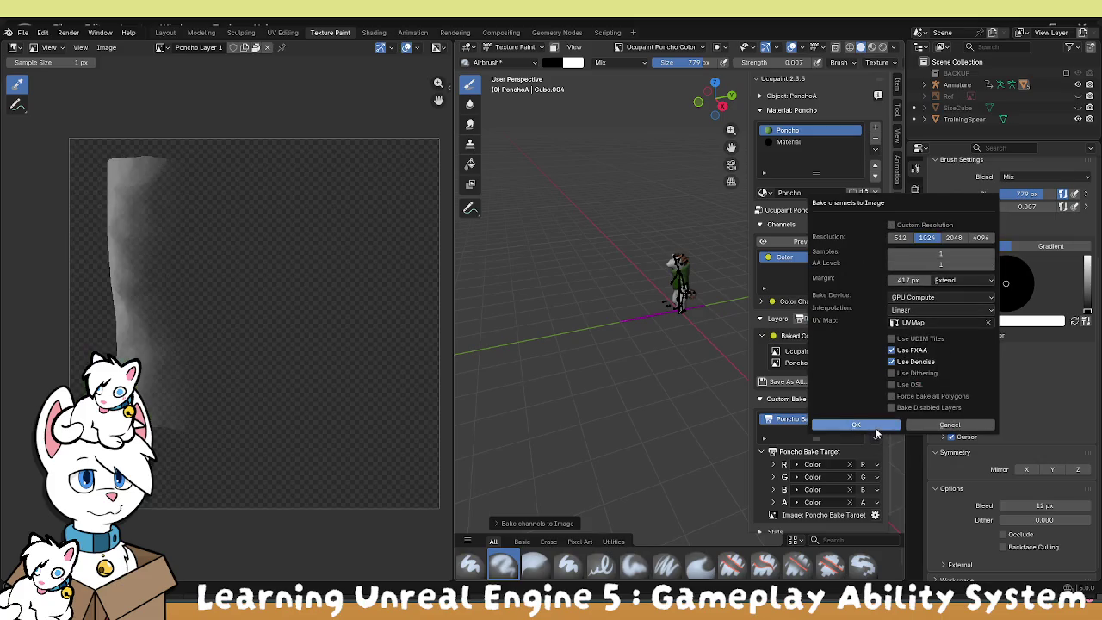
{"action": "left_click", "coordinate": [875, 427]}
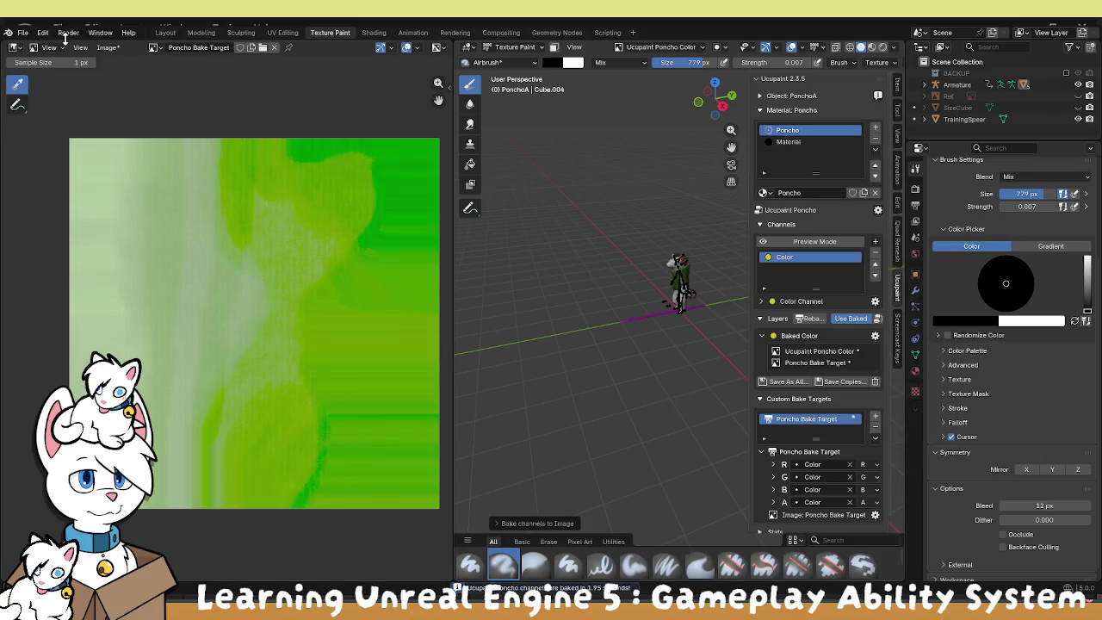
Save the baked Poncho Bake Target image to its file.
{"action": "left_click", "coordinate": [108, 49]}
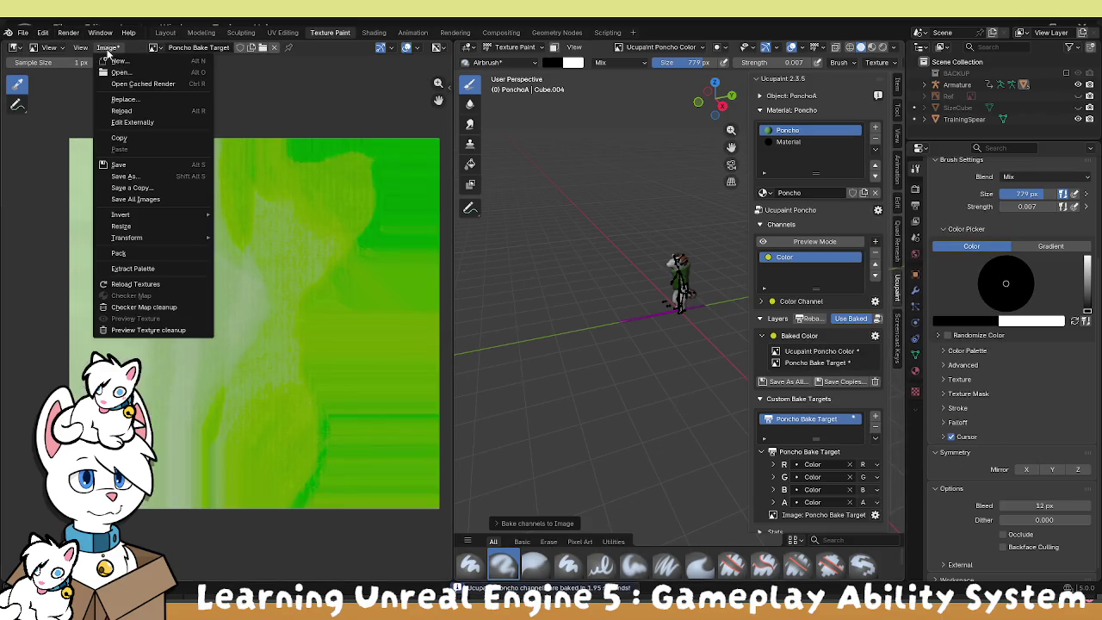
{"action": "left_click", "coordinate": [135, 169]}
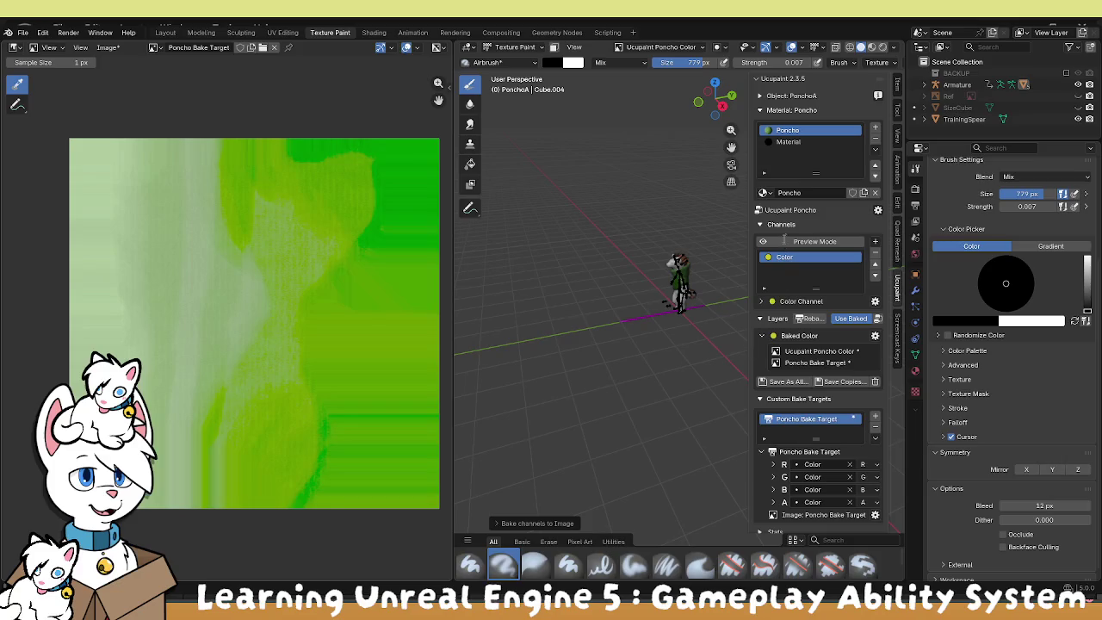
{"action": "key", "text": "ctrl+s"}
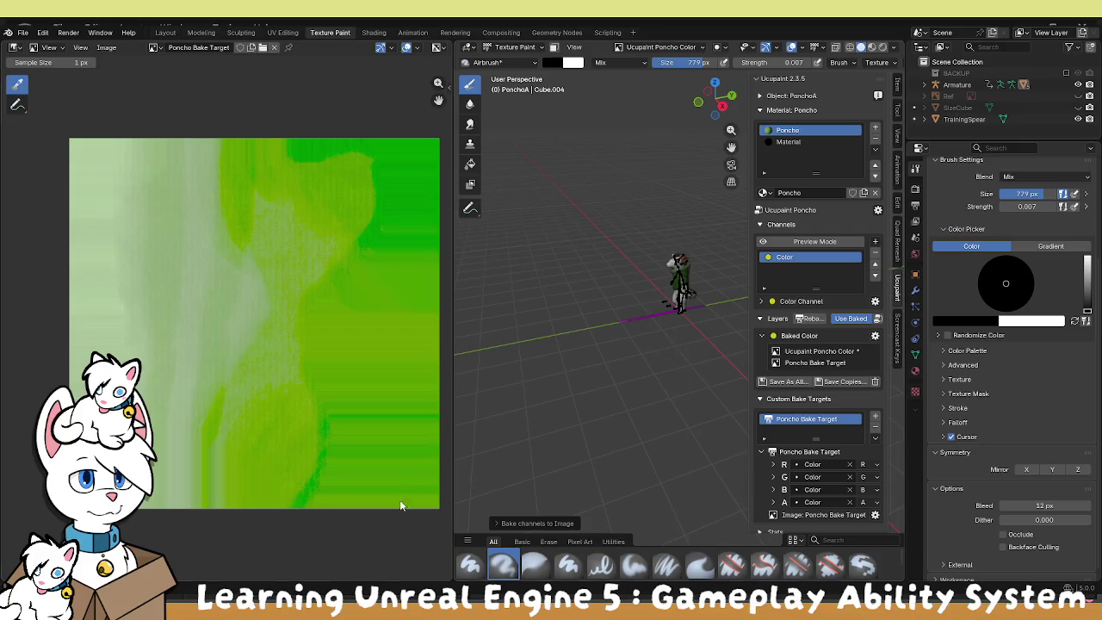
Zoom and pan across the texture to inspect its stretched green edges.
{"action": "scroll", "coordinate": [320, 396], "scroll_direction": "up", "scroll_amount": 3}
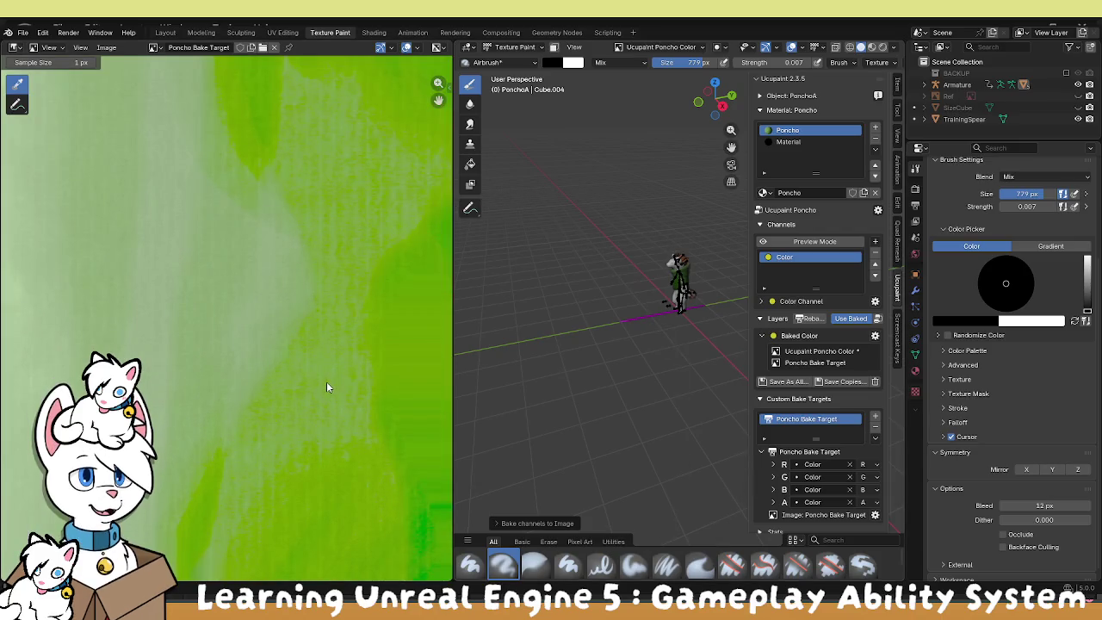
{"action": "left_click_drag", "start_coordinate": [437, 101], "coordinate": [167, 292]}
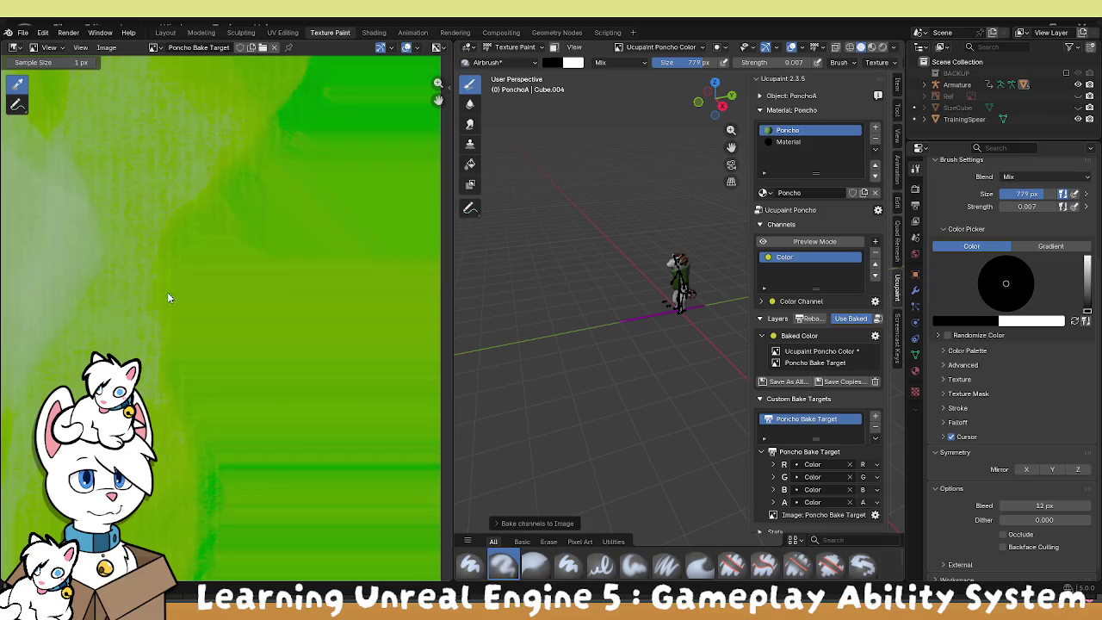
{"action": "scroll", "coordinate": [241, 211], "scroll_direction": "down", "scroll_amount": 2}
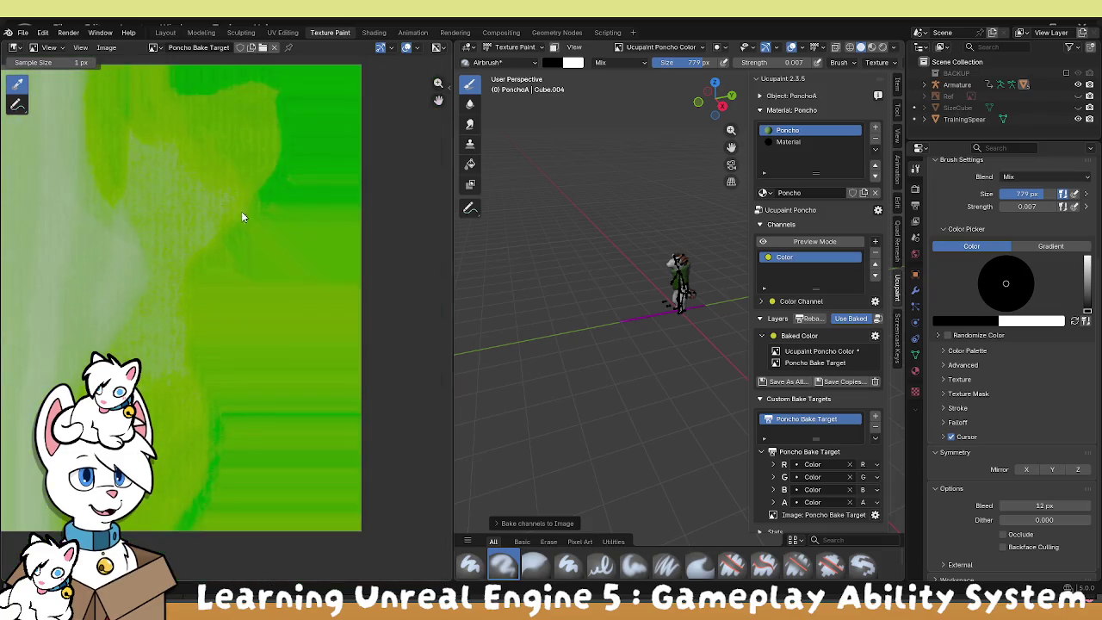
{"action": "scroll", "coordinate": [241, 211], "scroll_direction": "down", "scroll_amount": 2}
{"action": "scroll", "coordinate": [374, 364], "scroll_direction": "right", "scroll_amount": 2}
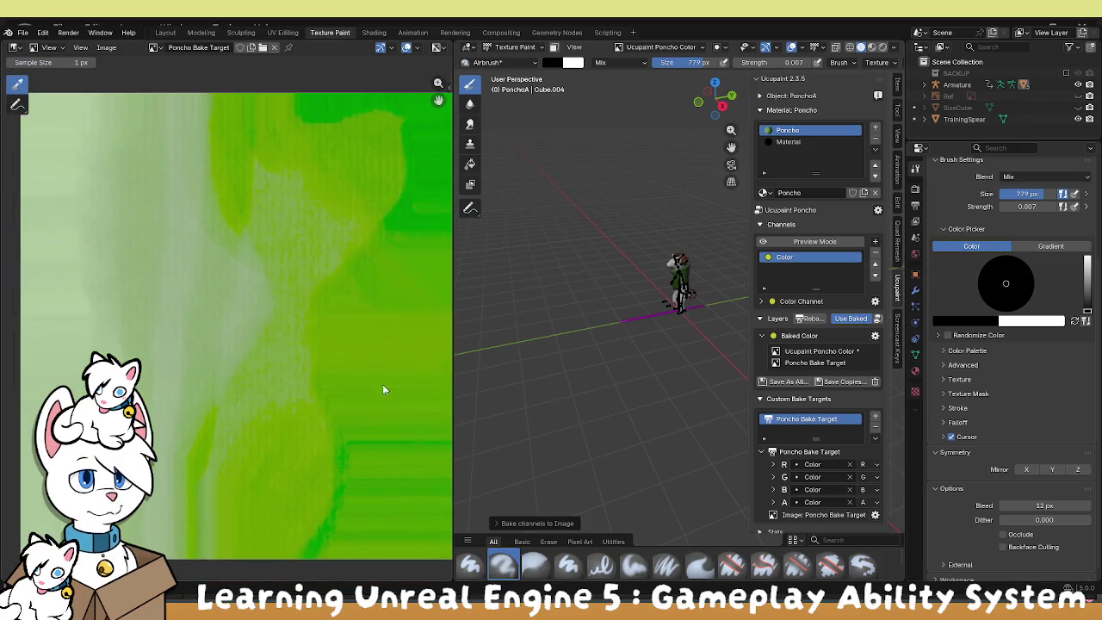